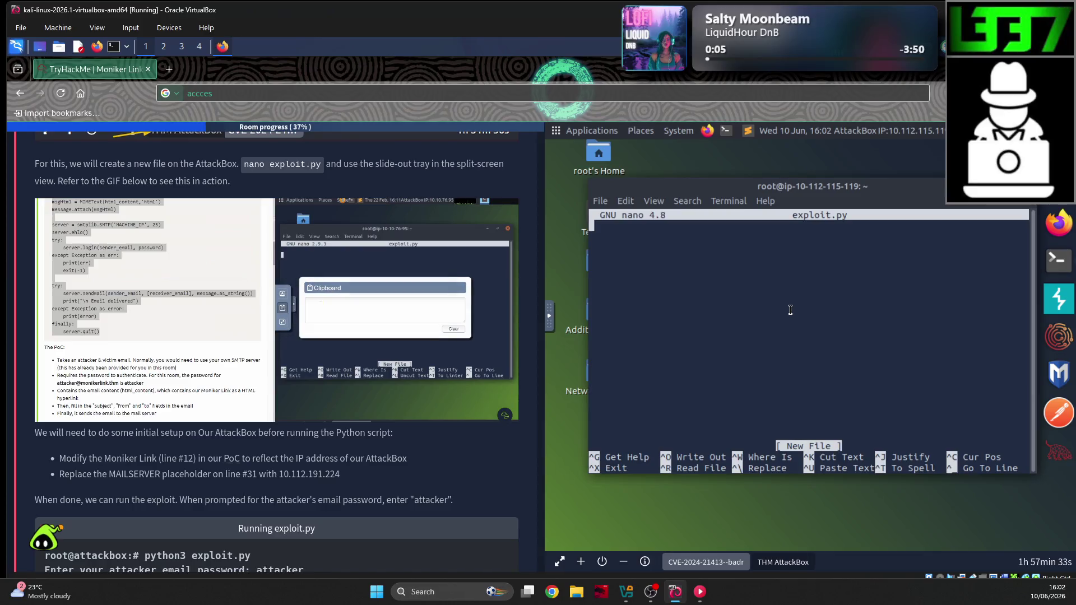
Copy the selected PoC email exploit code from the room's Task 3 instructions.
right_click(702, 292)
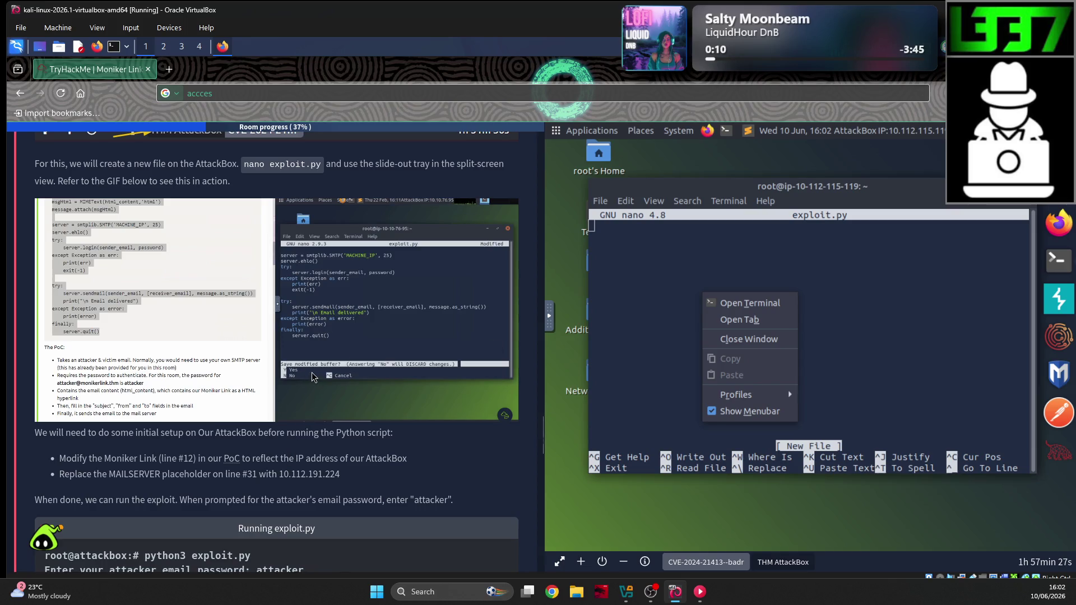
scroll(312, 369, "up", 15)
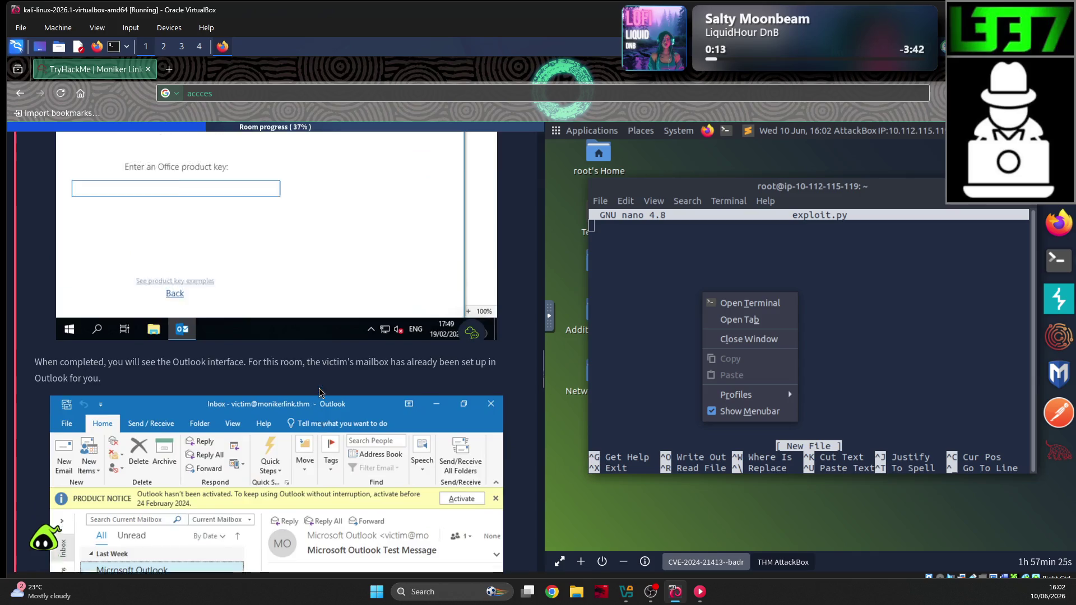
scroll(320, 387, "up", 10)
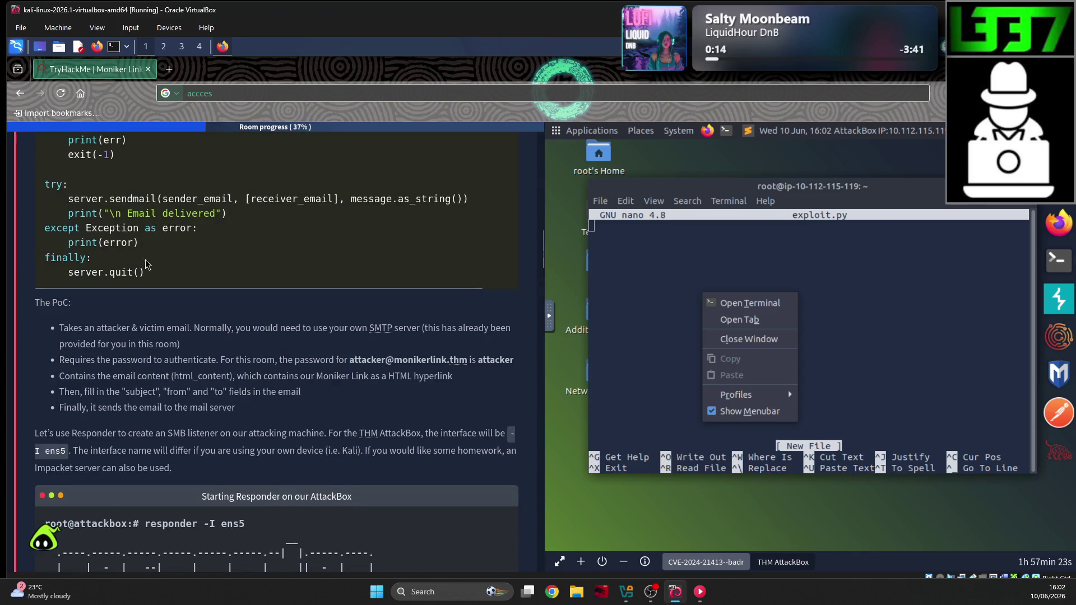
scroll(119, 220, "up", 10)
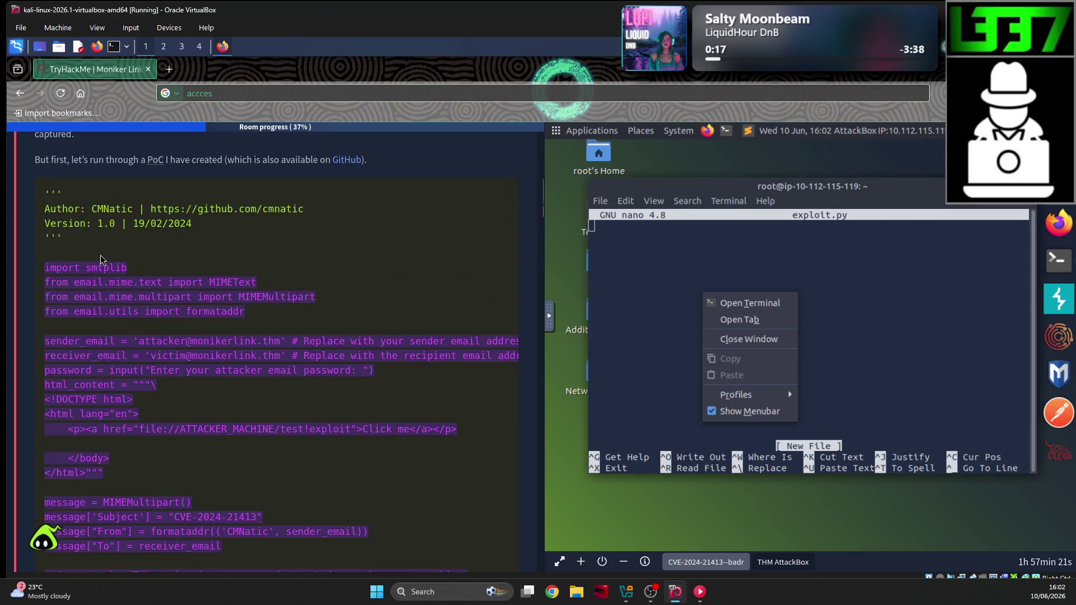
right_click(49, 284)
left_click(62, 295)
Dismiss the terminal menu, reselect the PoC code on the page, and return to the AttackBox.
left_click(1034, 400)
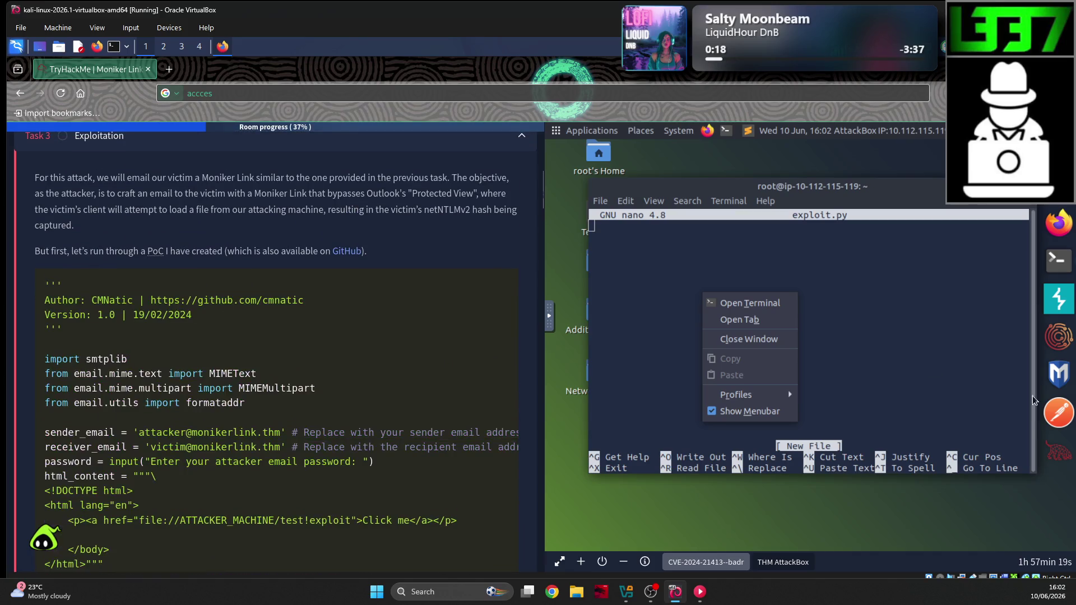
left_click(623, 271)
right_click(624, 271)
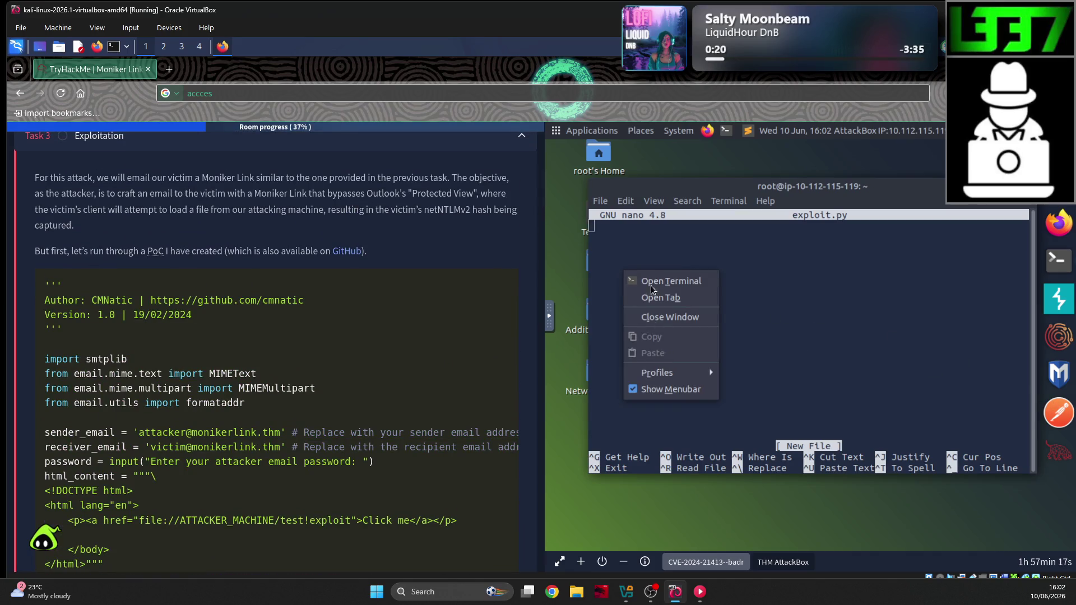
left_click(649, 248)
scroll(153, 317, "down", 12)
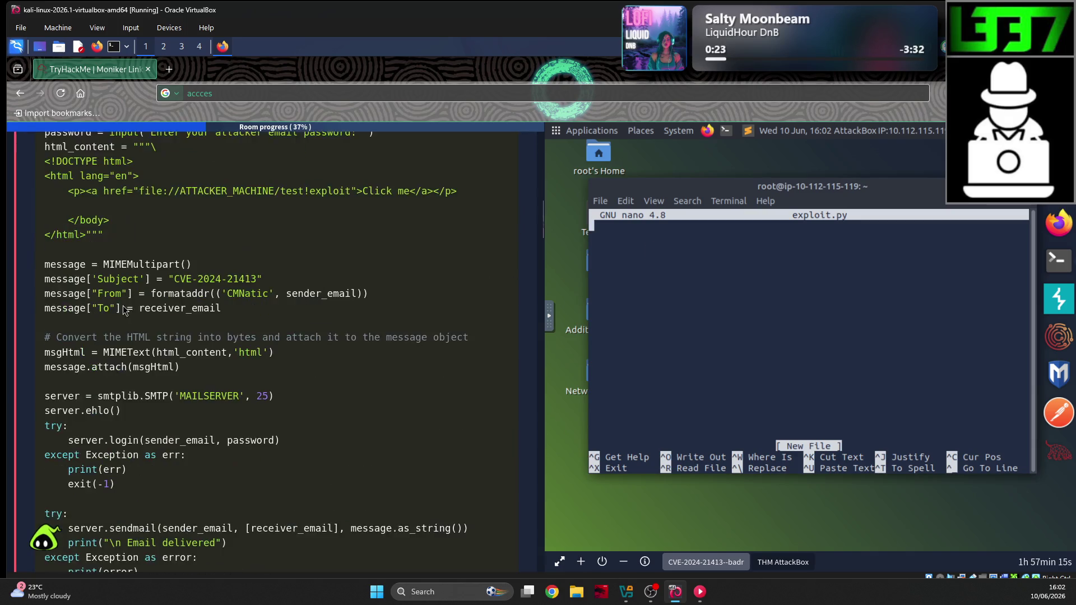
scroll(162, 297, "up", 8)
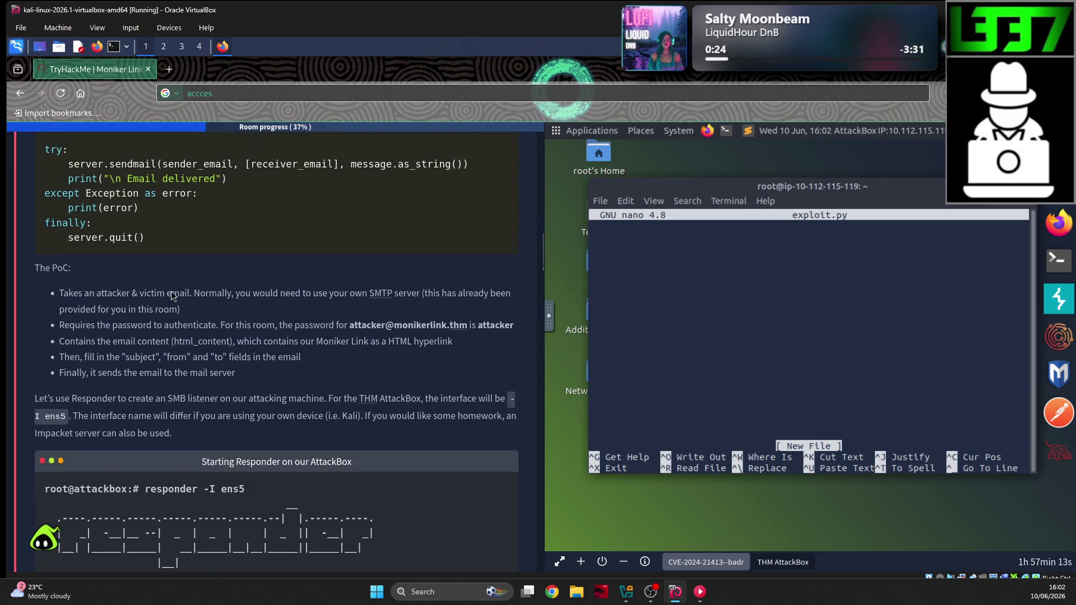
mouse_move(151, 274)
left_mouse_down()
mouse_move(111, 248)
mouse_move(38, 285)
left_mouse_up()
scroll(40, 283, "up", 5)
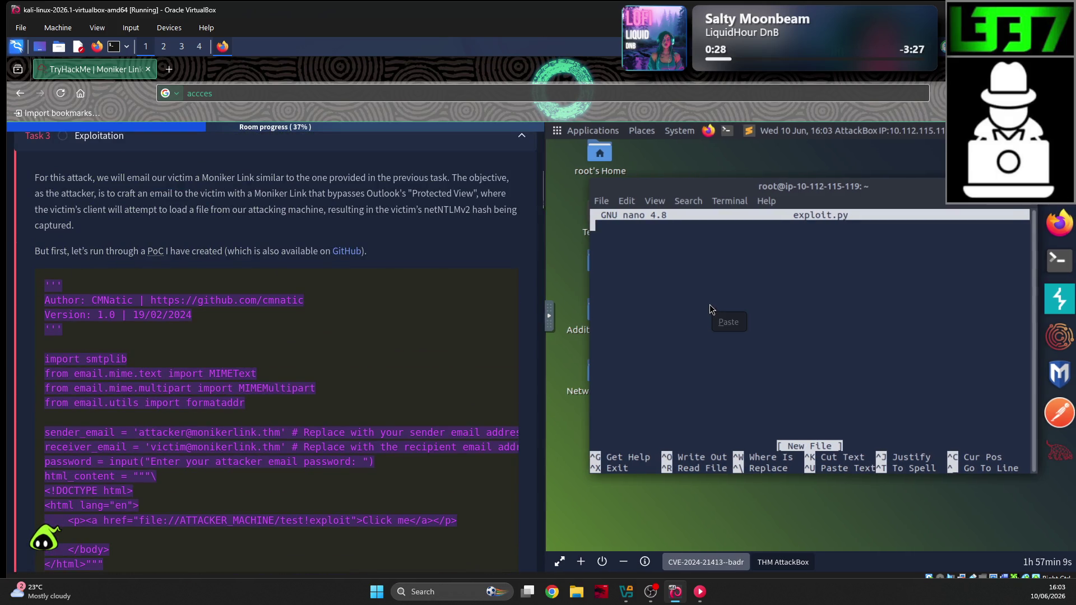
left_click(660, 287)
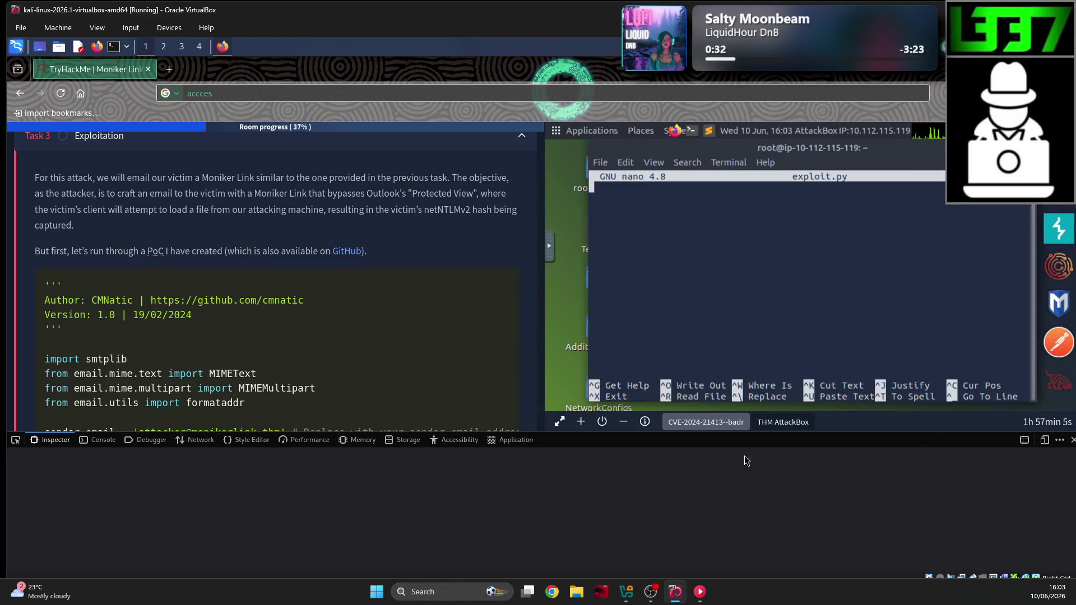
Close the developer tools pane and slide out the AttackBox split-screen tray.
left_click(1071, 442)
scroll(407, 354, "down", 6)
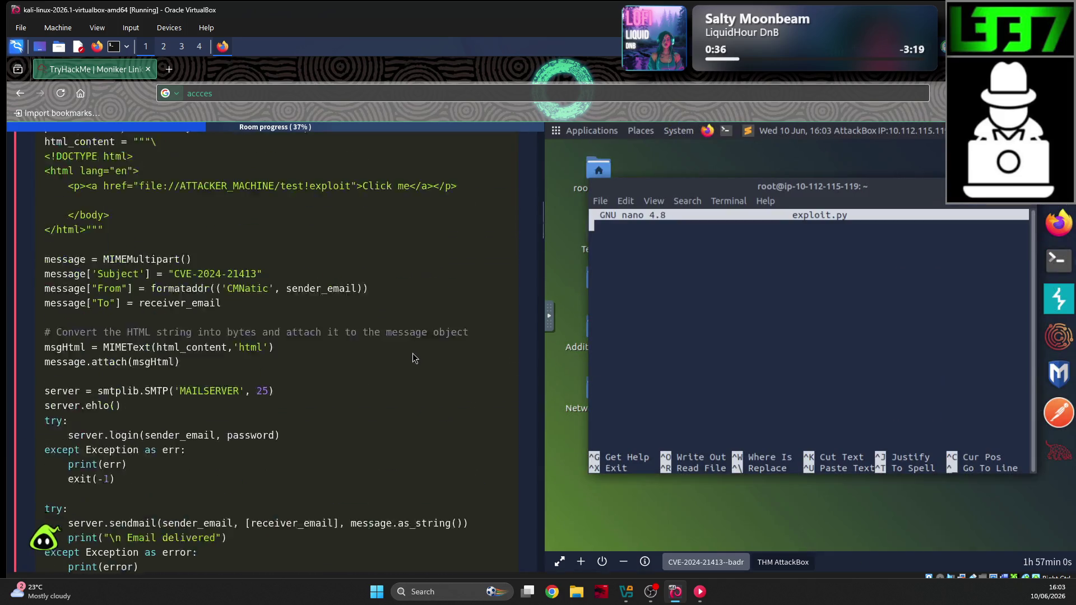
scroll(413, 354, "down", 15)
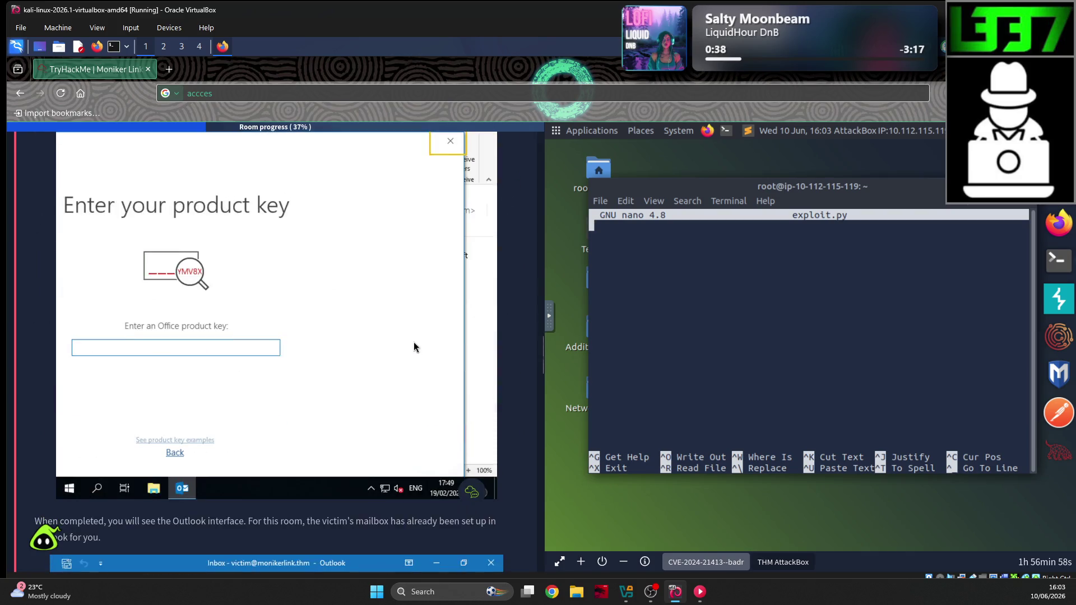
scroll(414, 342, "down", 10)
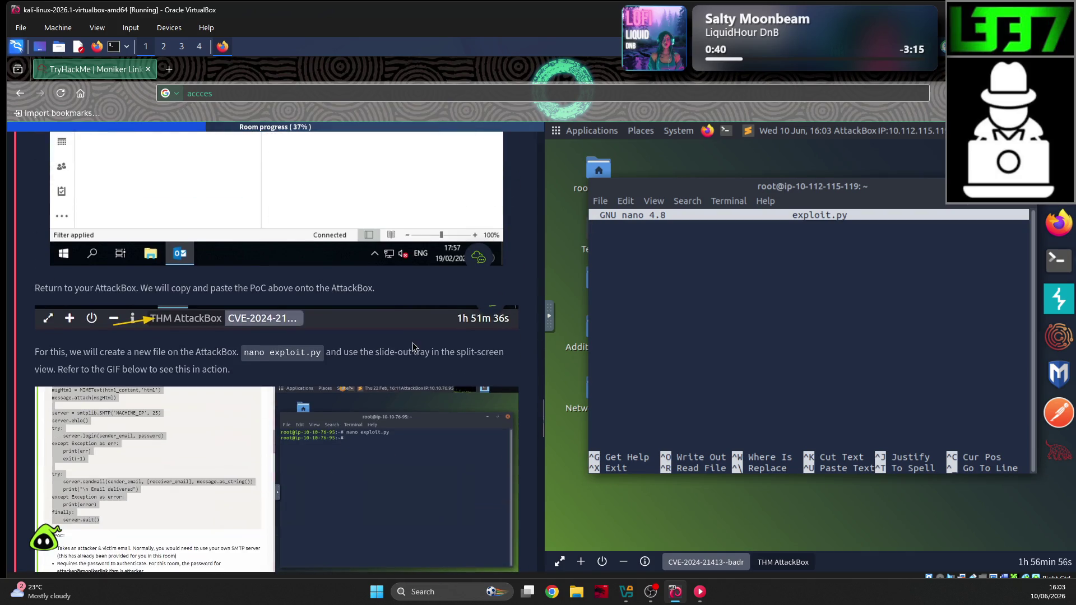
scroll(413, 341, "down", 3)
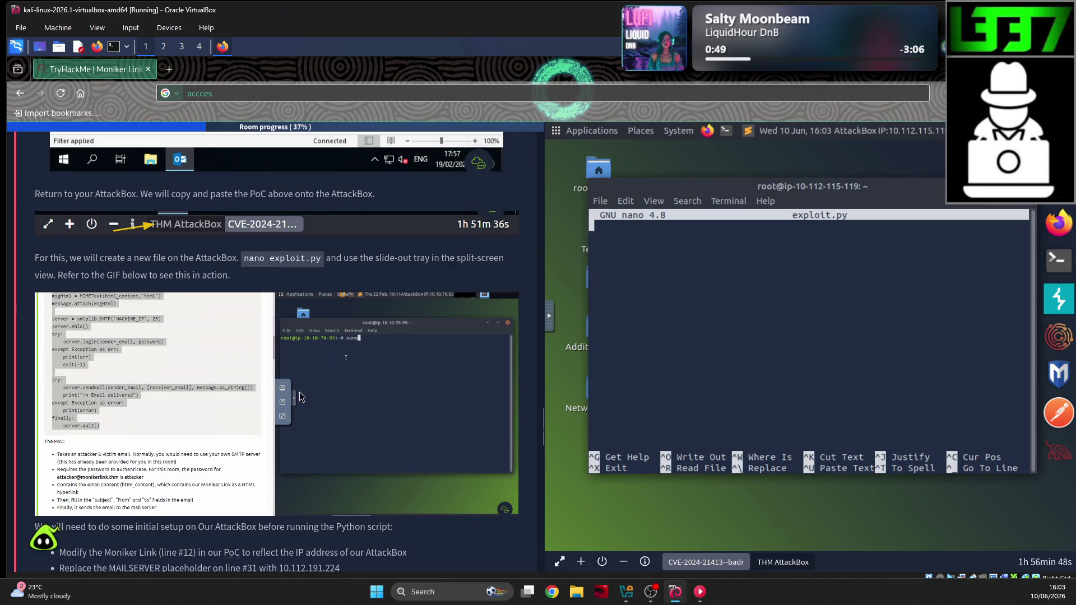
scroll(543, 322, "up", 10)
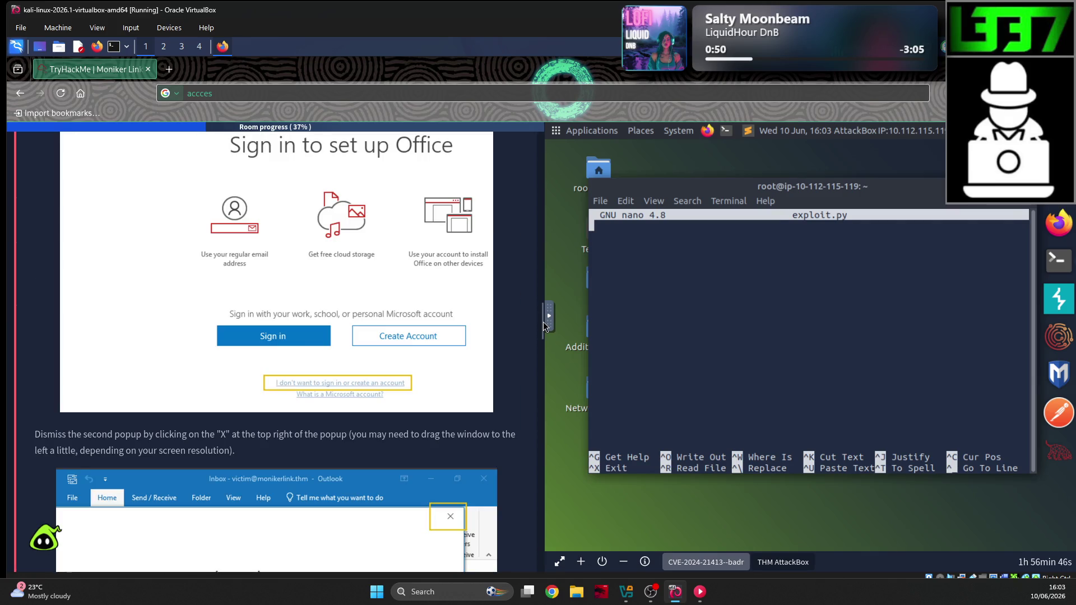
left_click(549, 316)
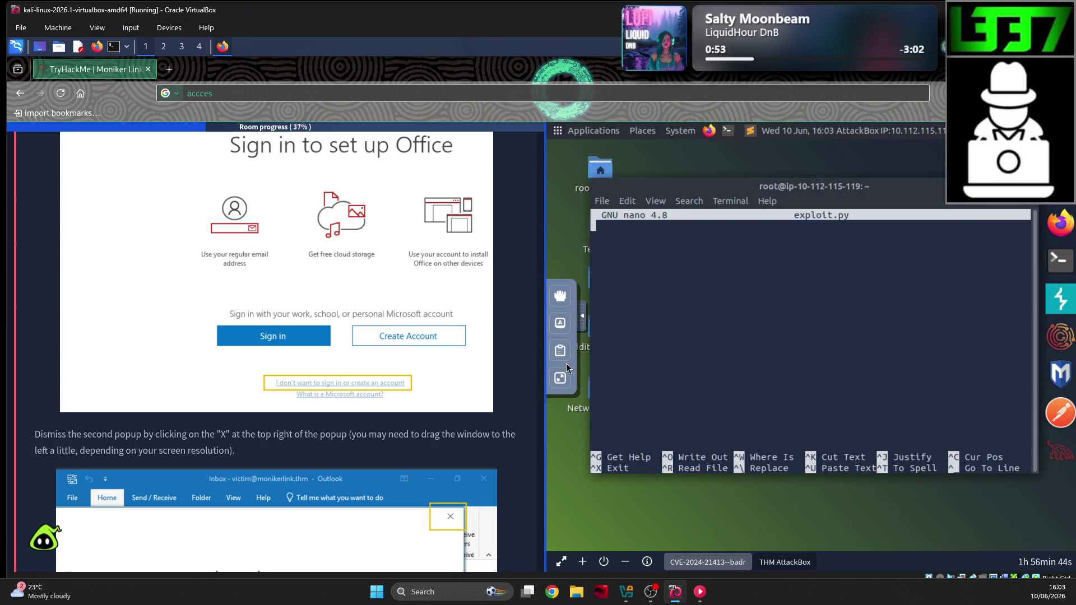
Paste the copied PoC script into the AttackBox Clipboard panel, then close the panel.
left_click(560, 350)
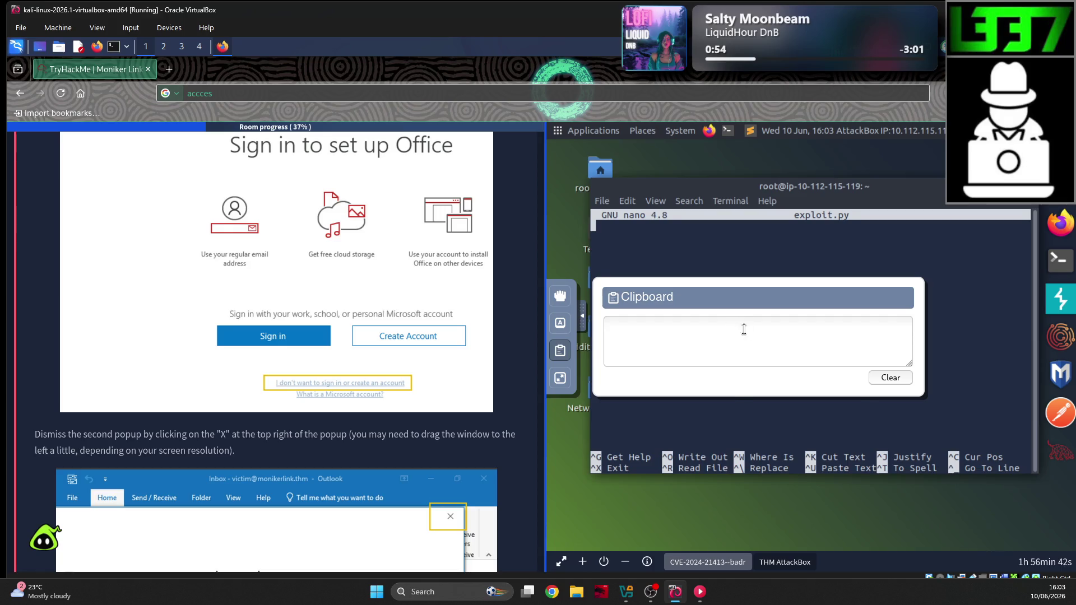
right_click(736, 326)
left_click(760, 403)
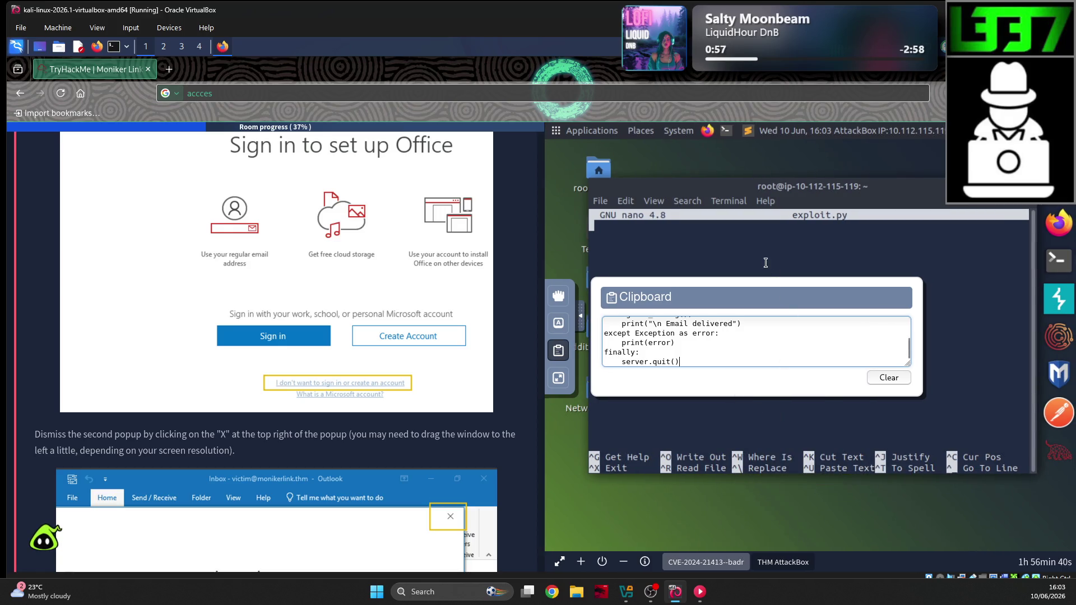
left_click(755, 335)
scroll(490, 269, "up", 10)
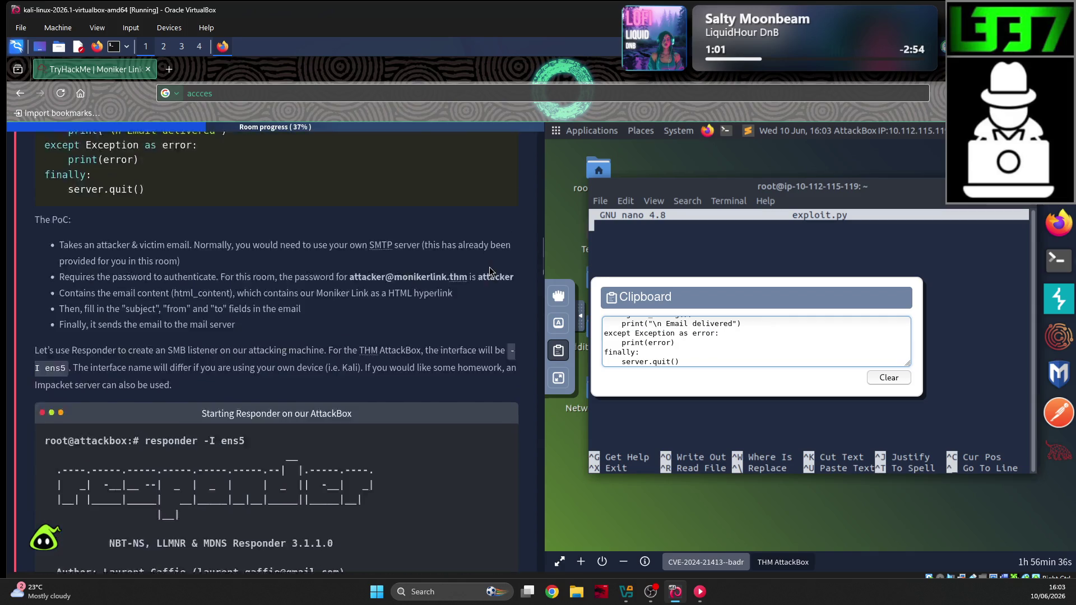
scroll(488, 263, "down", 20)
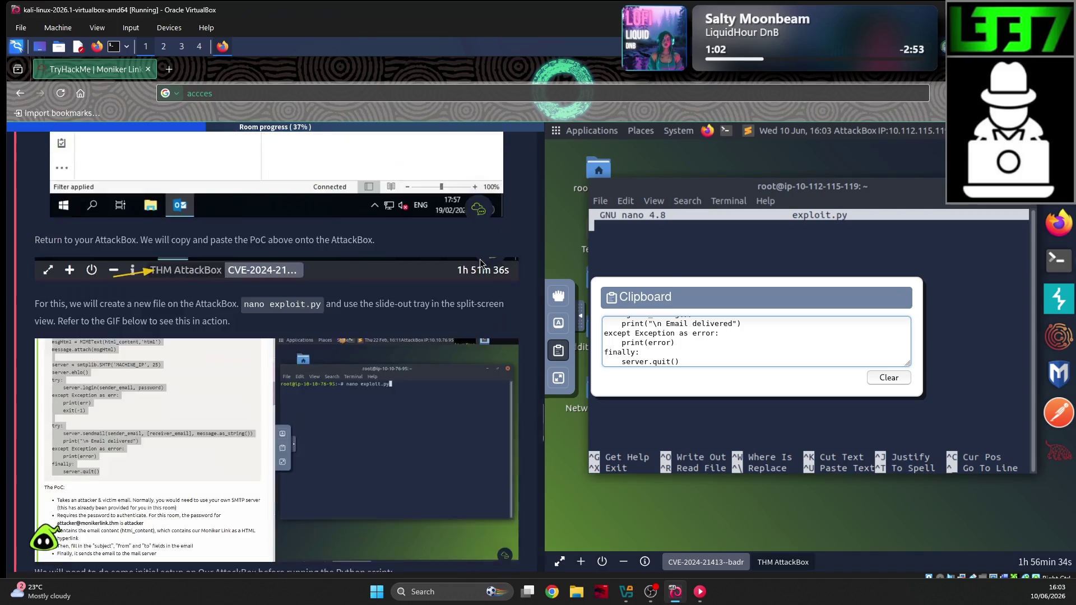
scroll(481, 258, "up", 3)
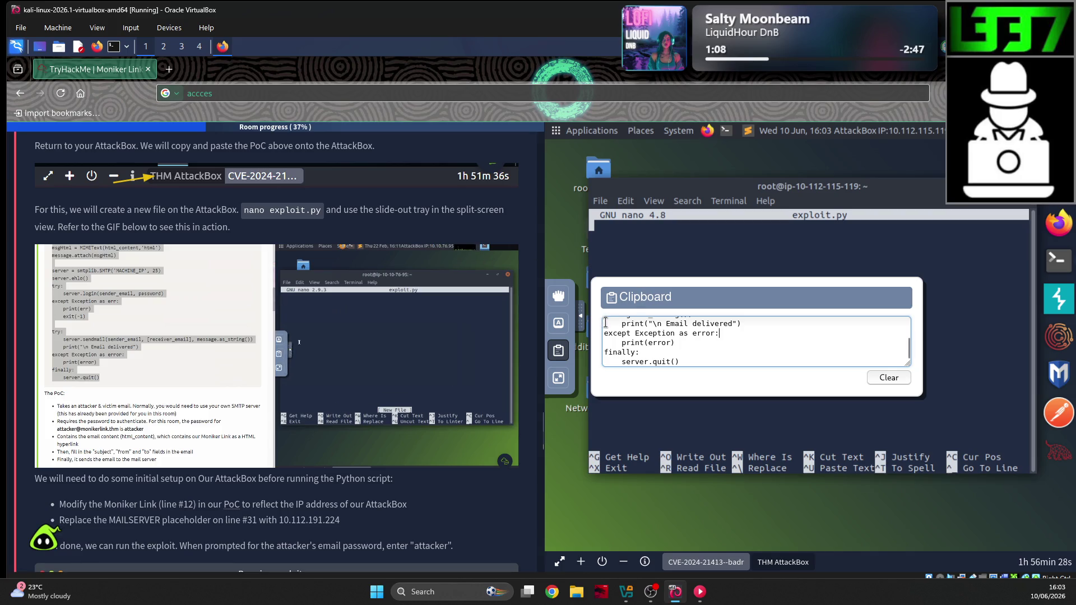
left_click(558, 350)
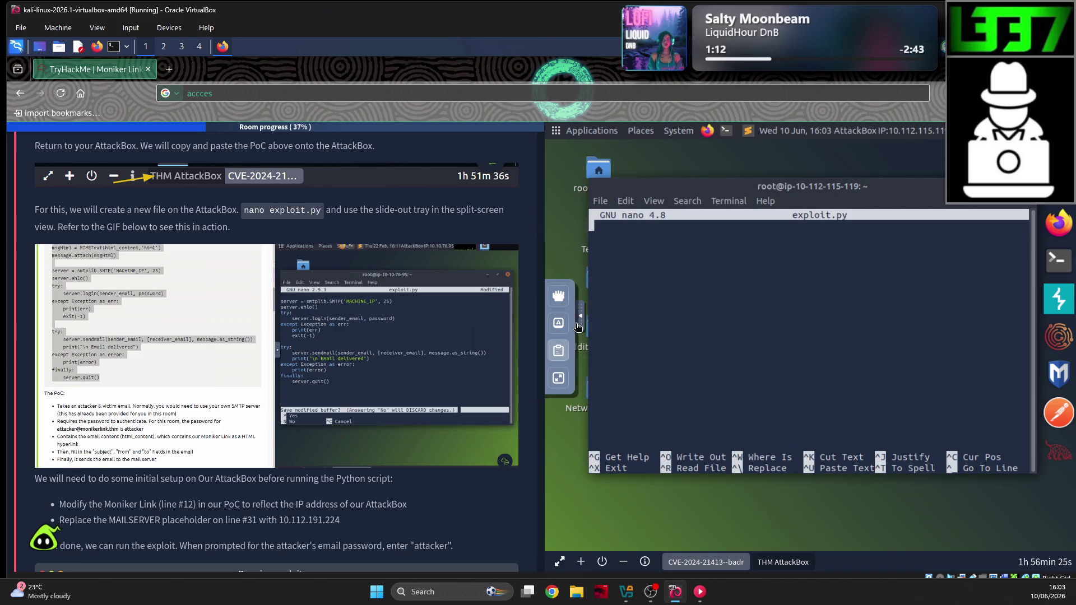
Paste the PoC script into exploit.py in nano and begin exiting the editor.
right_click(665, 278)
left_click(694, 359)
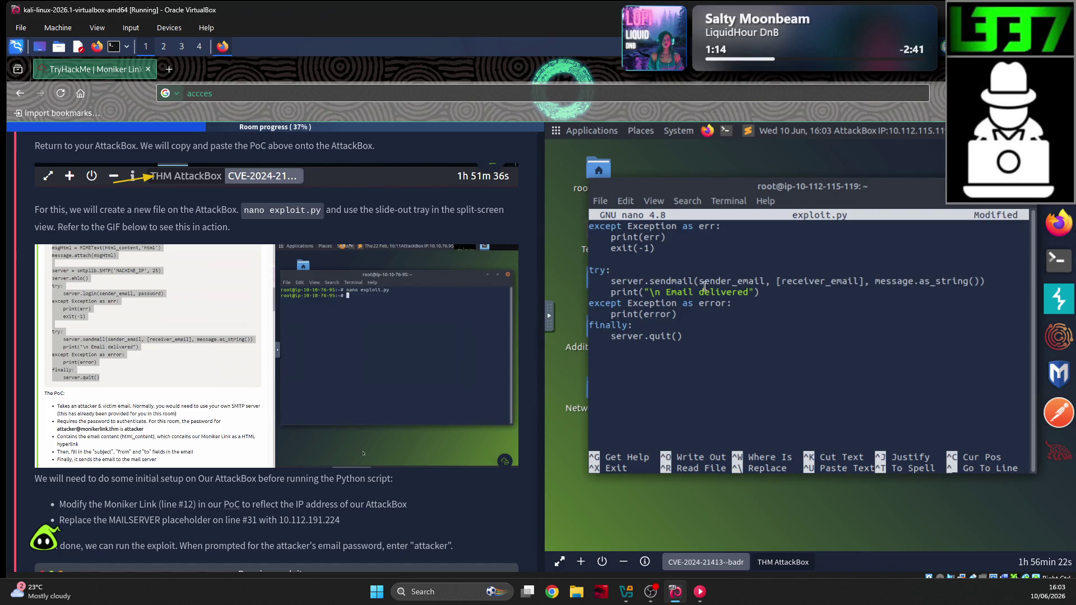
scroll(704, 286, "up", 7)
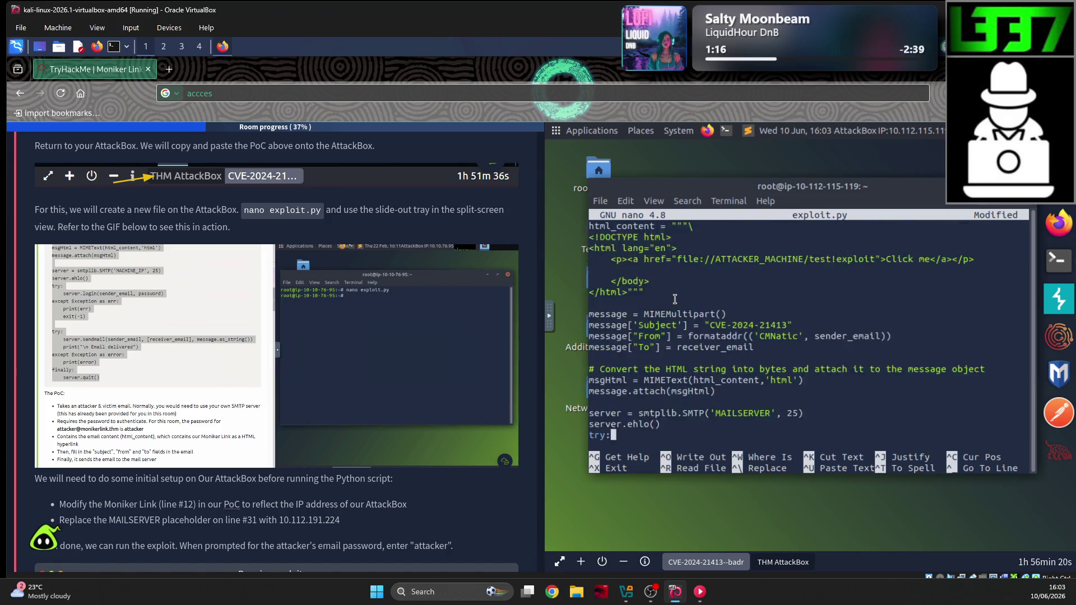
scroll(675, 299, "down", 4)
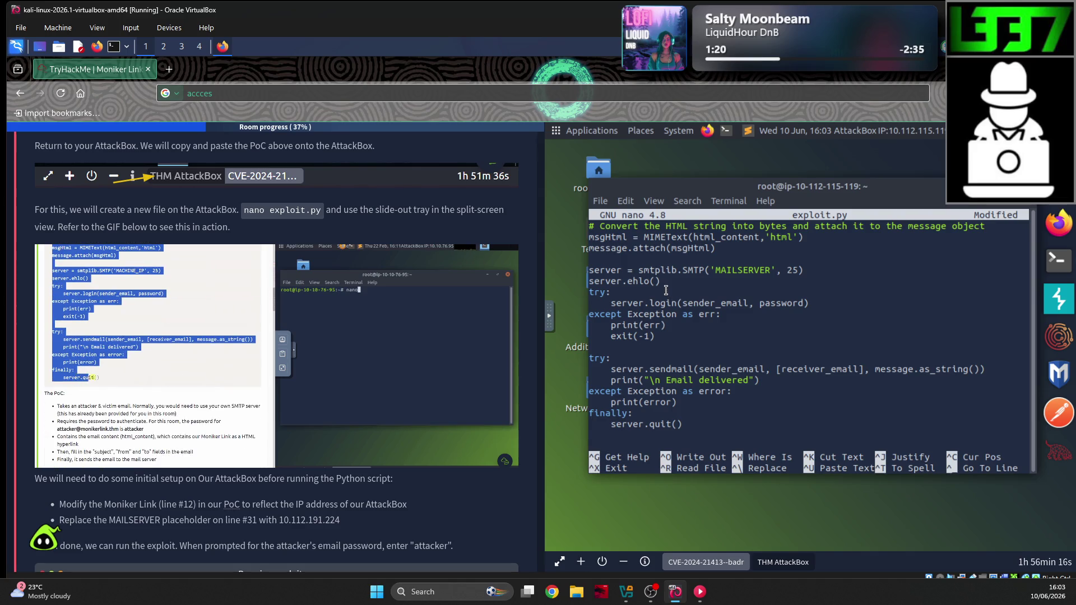
scroll(655, 300, "up", 12)
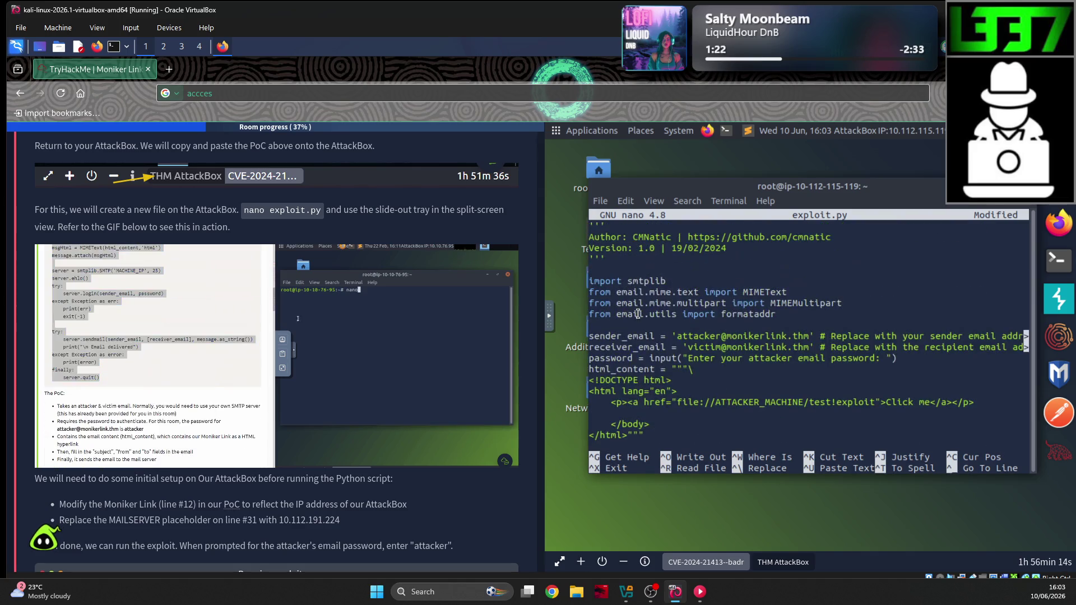
key("ctrl+x")
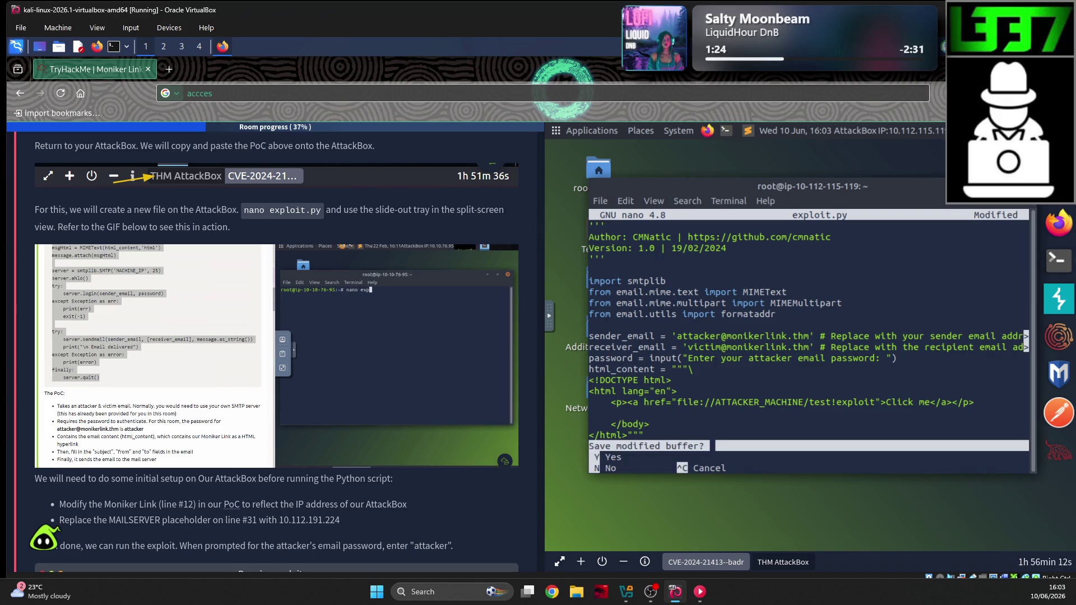
Save exploit.py, then reopen it with 'nano exploit.py' and move down to the email imports.
key("y")
key("Return")
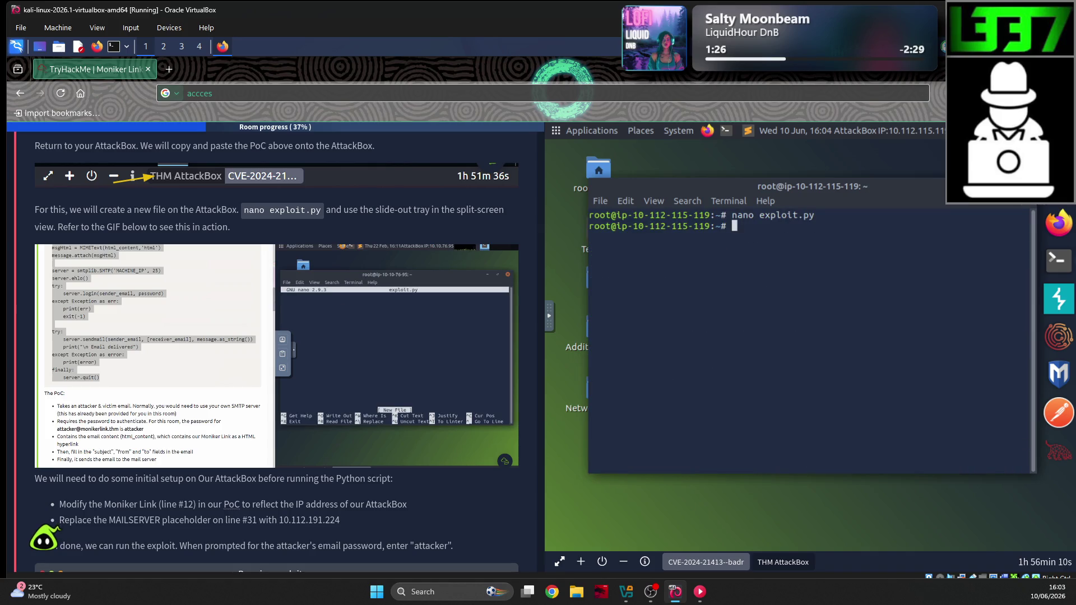
type("p")
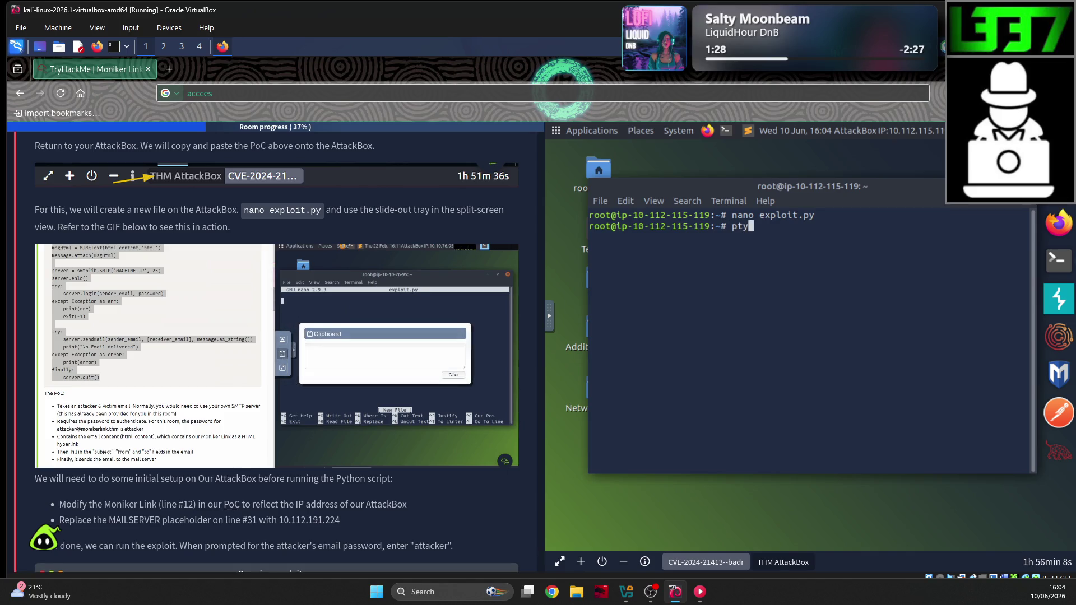
key("BackSpace")
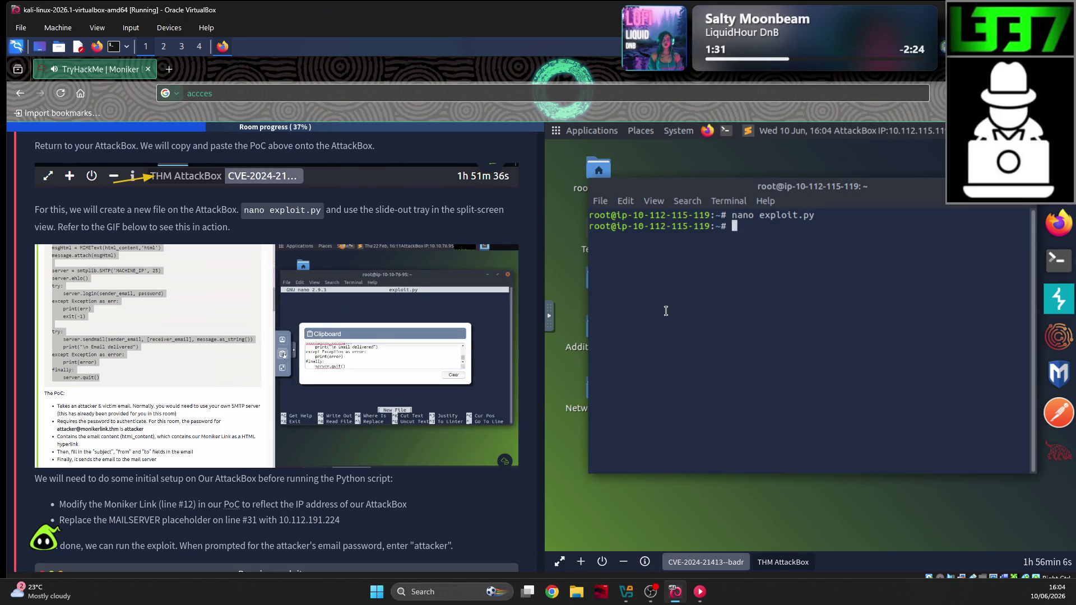
type("nano exploit.py")
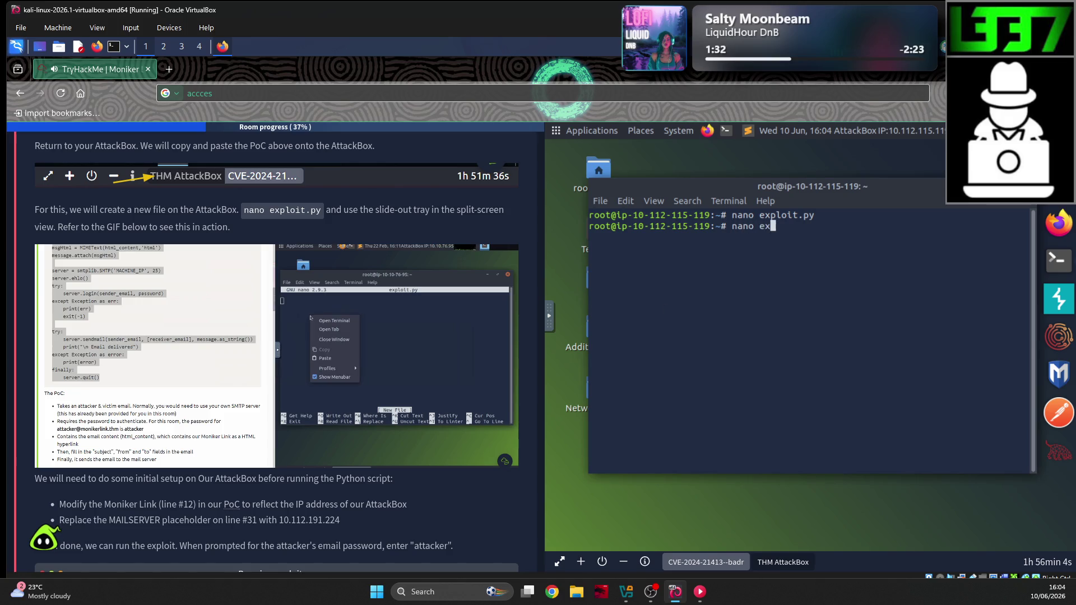
key("Return")
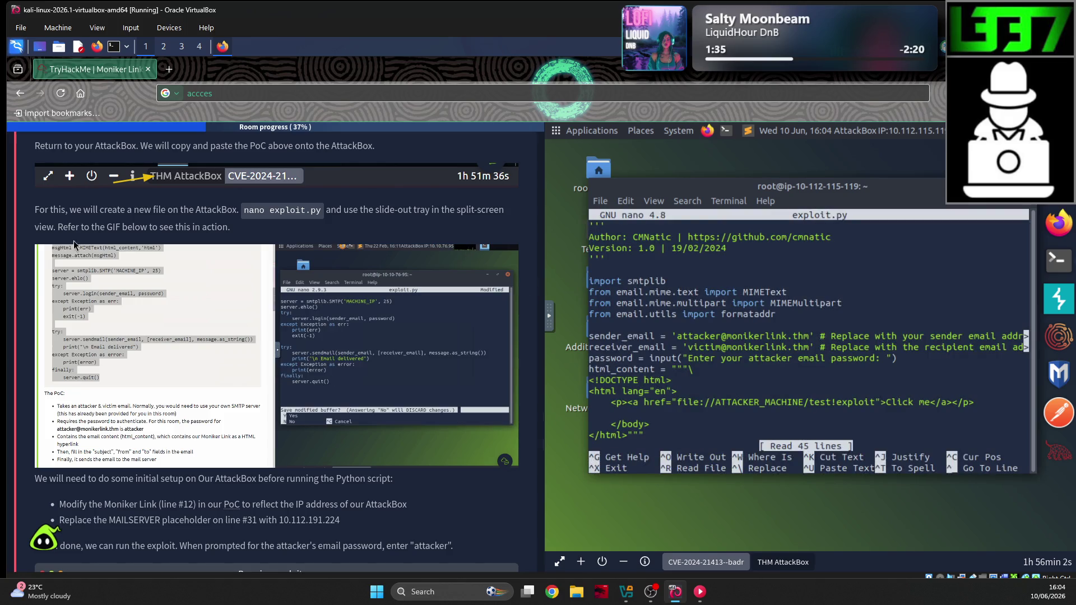
scroll(213, 212, "down", 3)
key("Down")
key("Down")
key("Down")
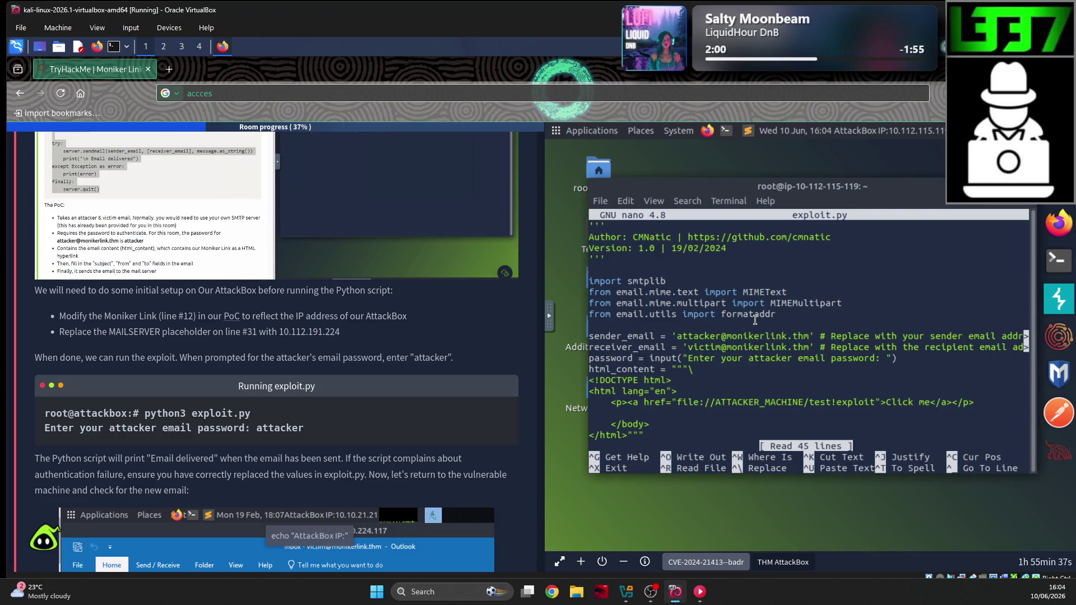
Scroll through exploit.py, overwrite MAILSERVER with 'SSD', and start leaving nano.
scroll(757, 318, "down", 3)
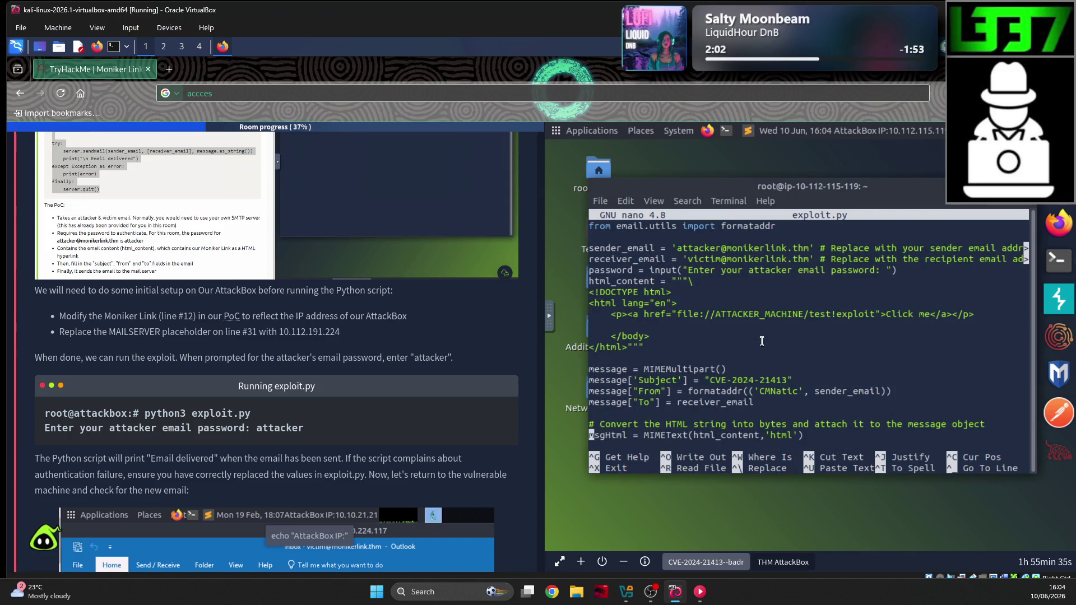
scroll(765, 341, "up", 3)
key("Down")
key("Down")
key("Down")
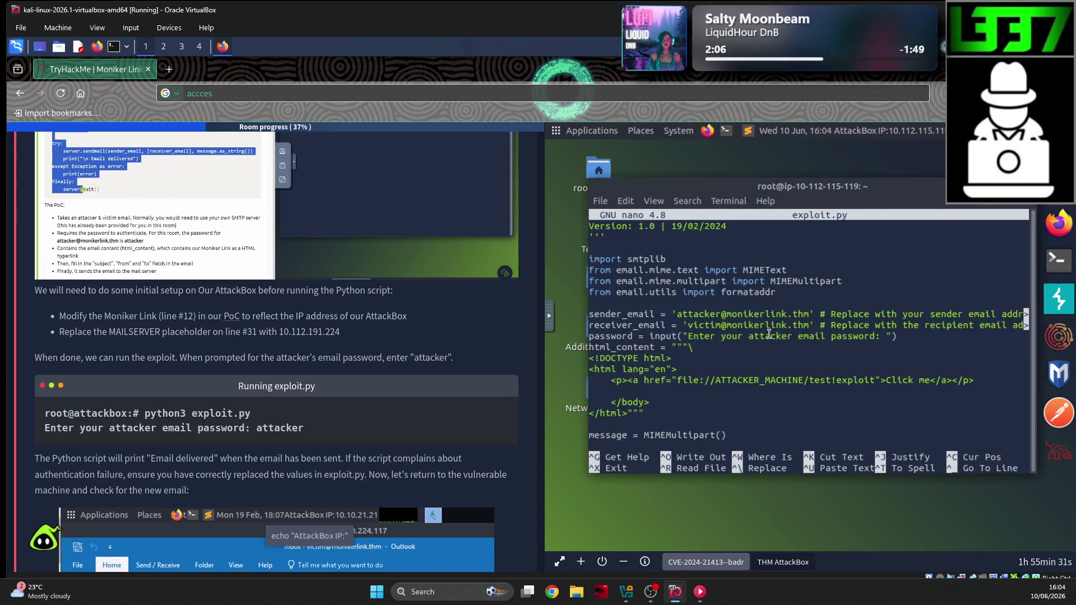
scroll(769, 335, "down", 5)
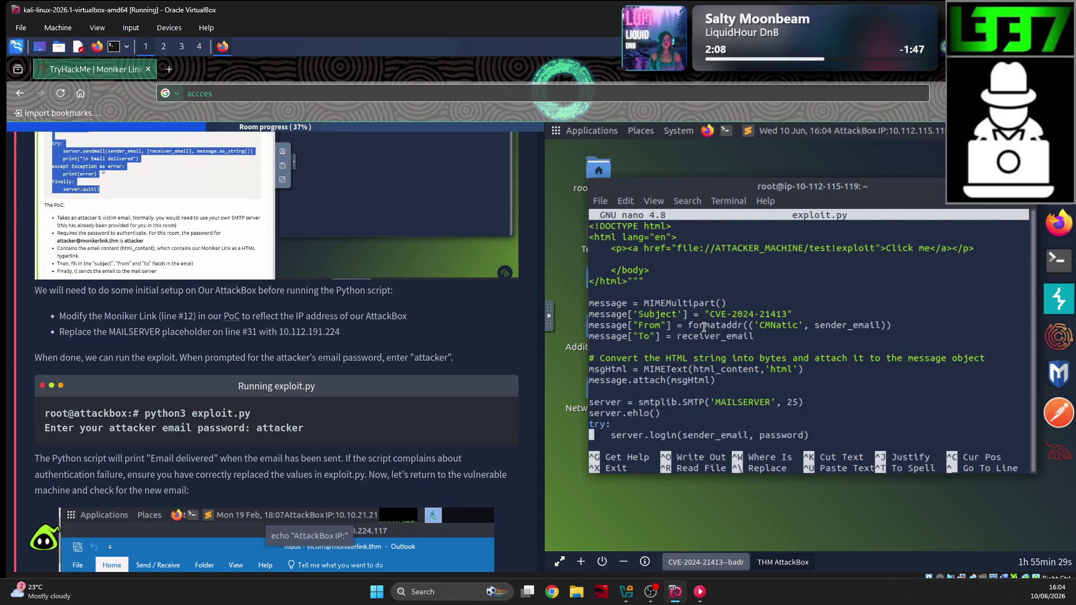
scroll(755, 339, "down", 1)
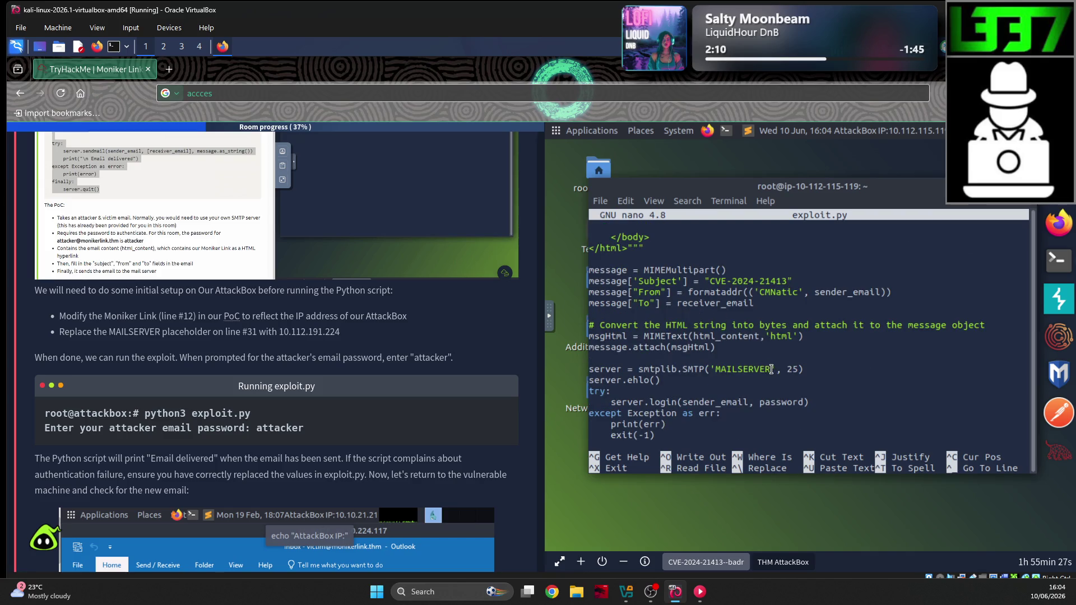
left_click_drag(771, 370, 716, 369)
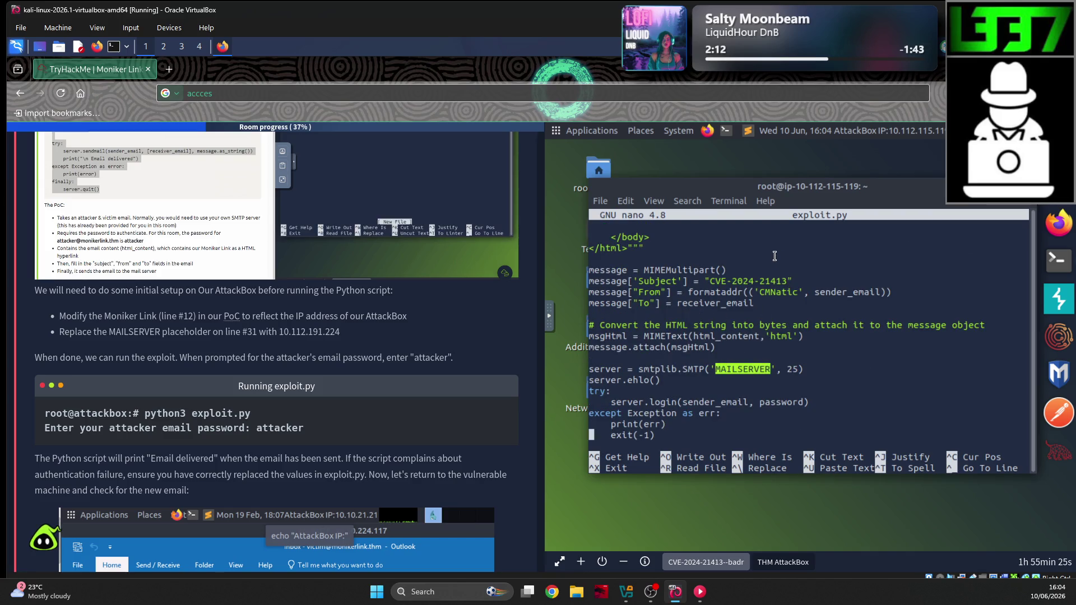
key("BackSpace")
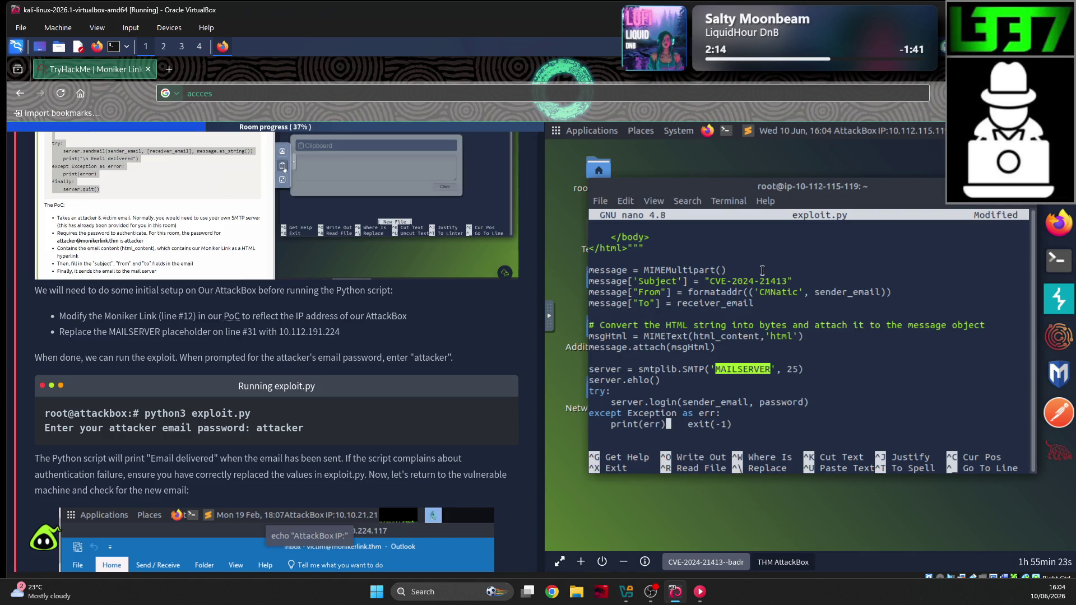
type("SS")
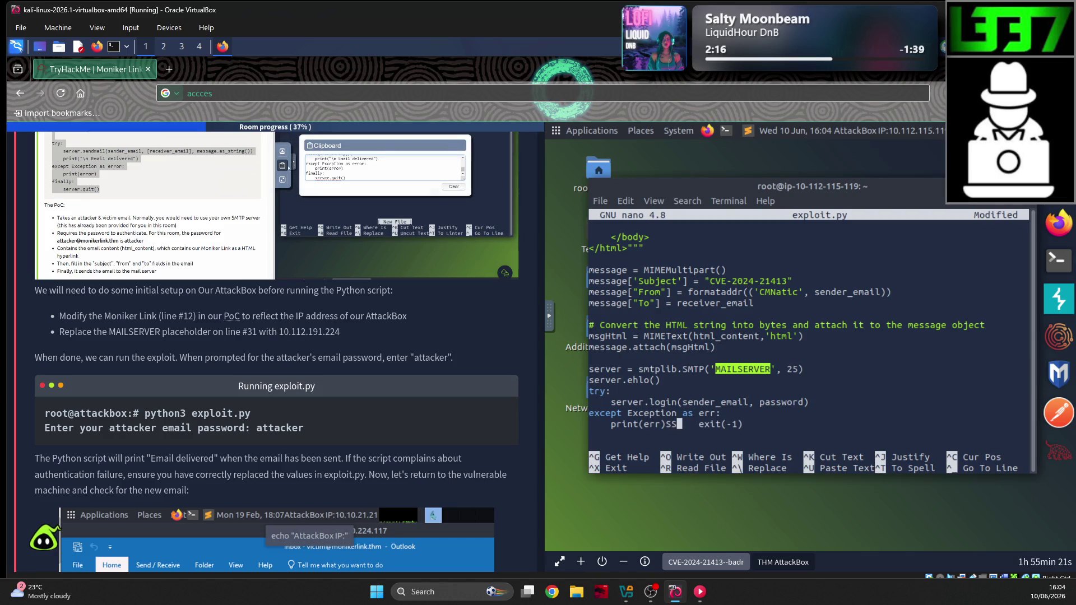
type("D")
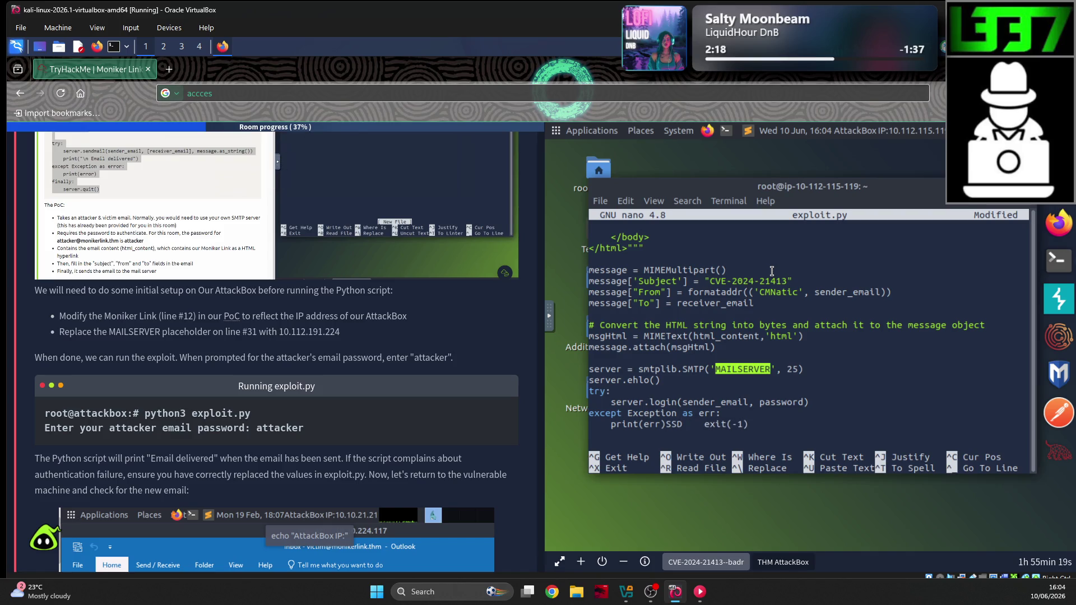
key("ctrl+x")
Reopen exploit.py, erase MAILSERVER to leave empty quotes in SMTP(), and switch to THM AttackBox.
type("n")
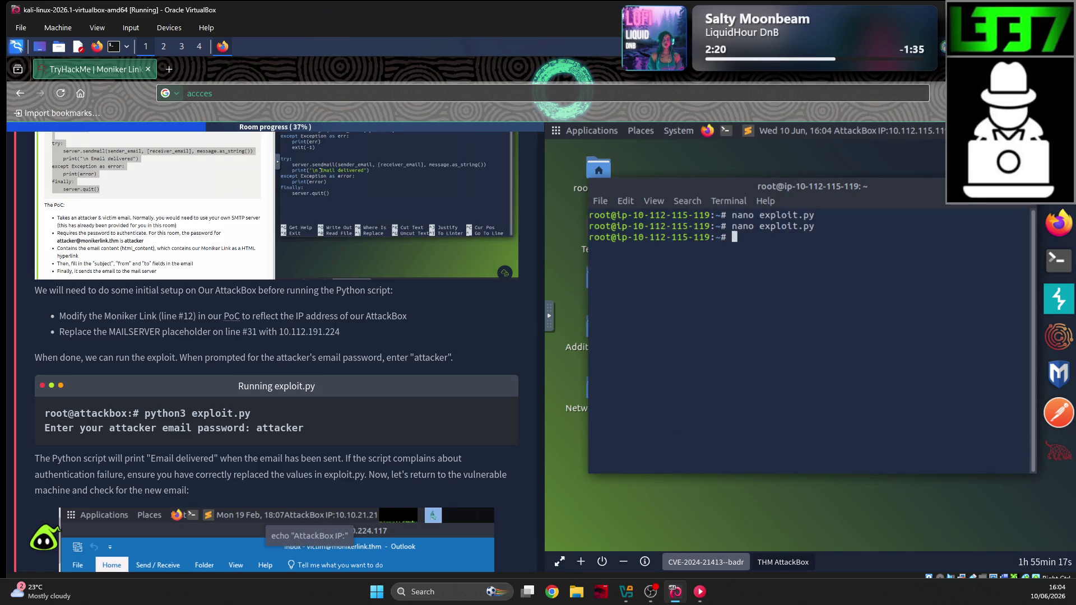
type("nano explo")
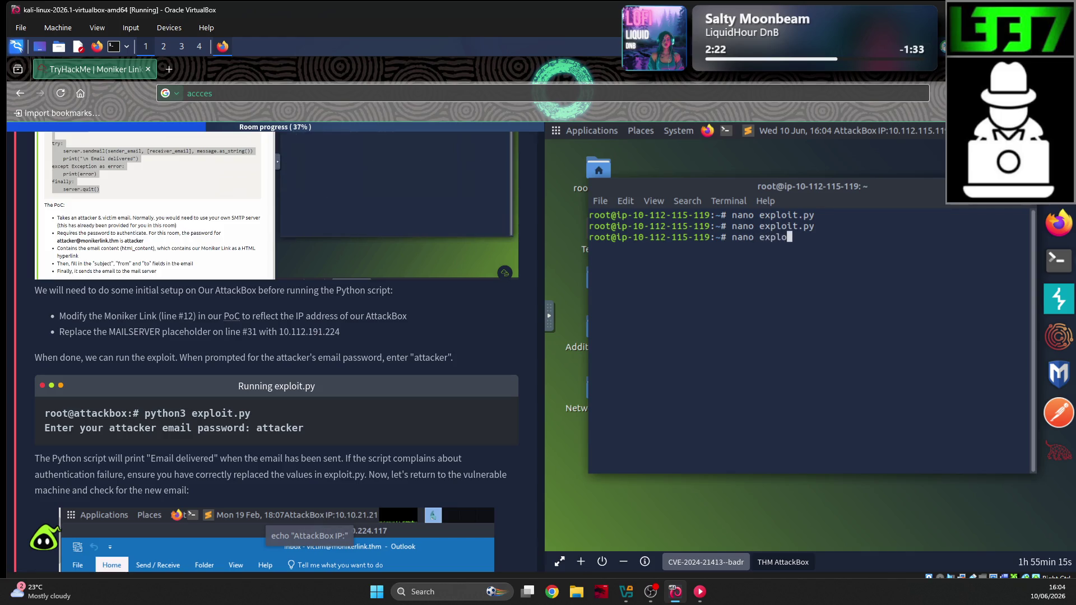
type("it.ypy")
key("Return")
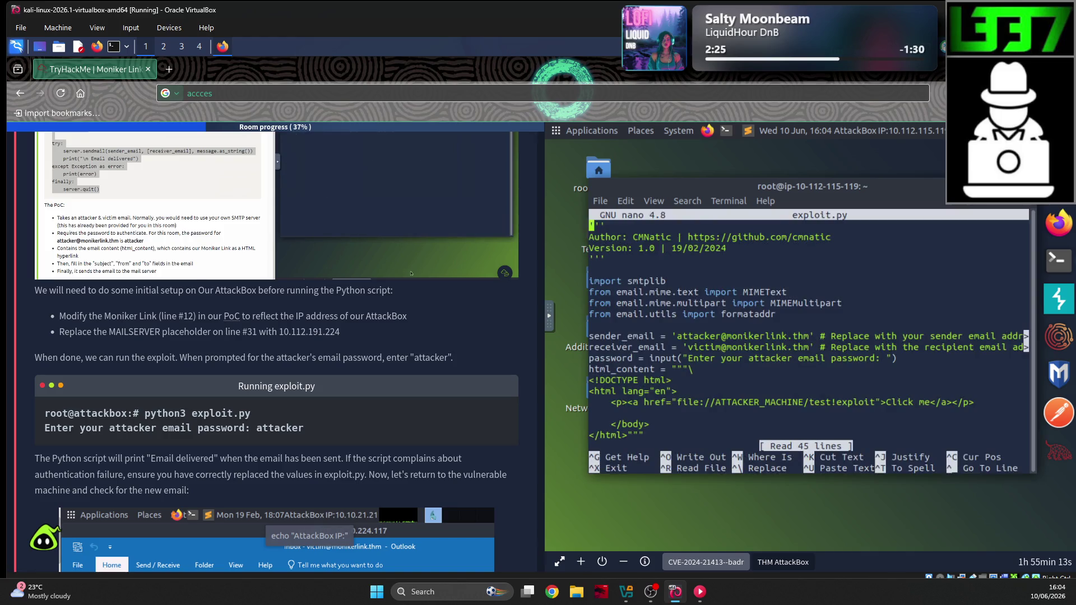
scroll(765, 355, "down", 10)
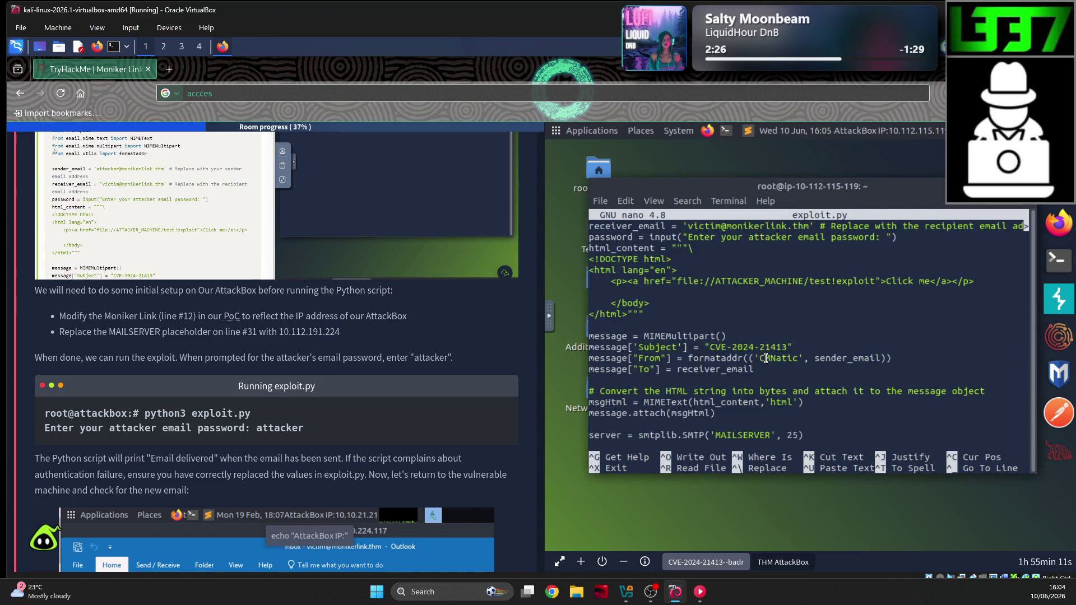
scroll(765, 355, "down", 1)
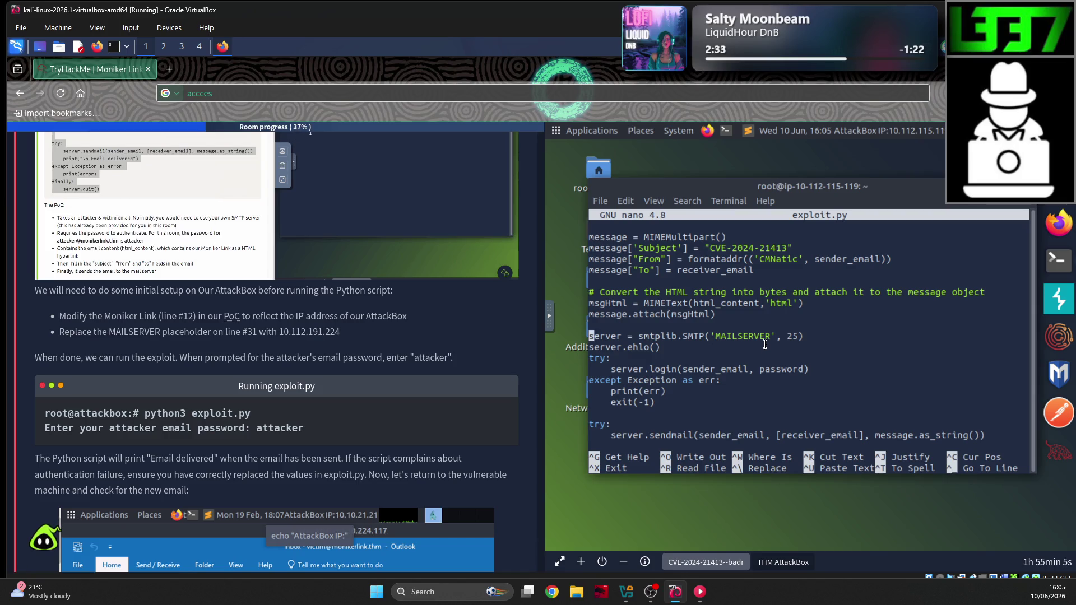
key("Right")
key("Right")
key("Right")
key("Right")
key("Right")
key("Right")
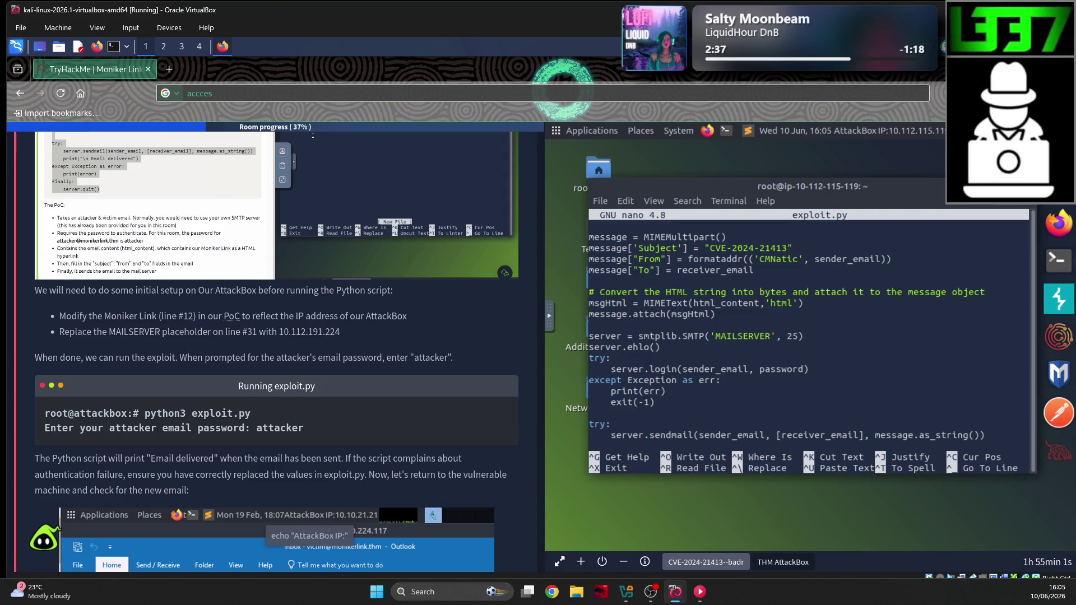
key("BackSpace")
key("BackSpace")
key("BackSpace")
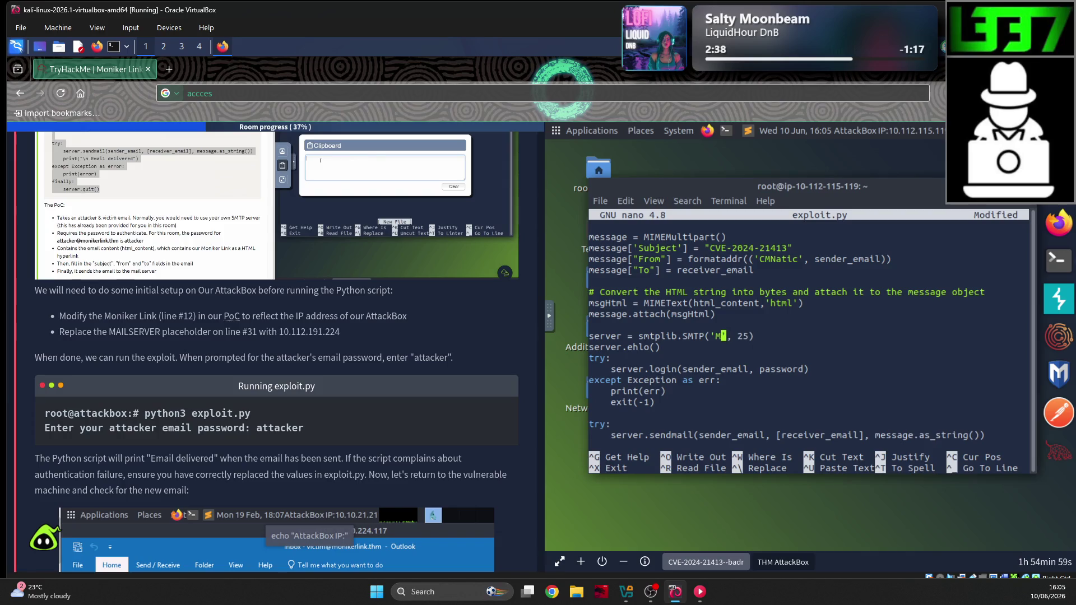
key("BackSpace")
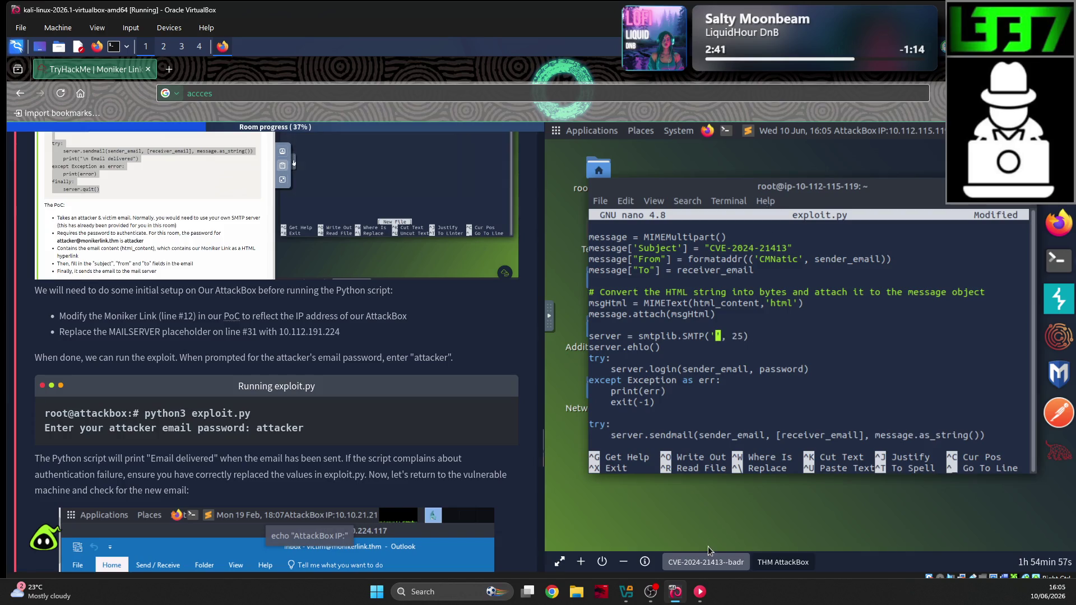
left_click(762, 562)
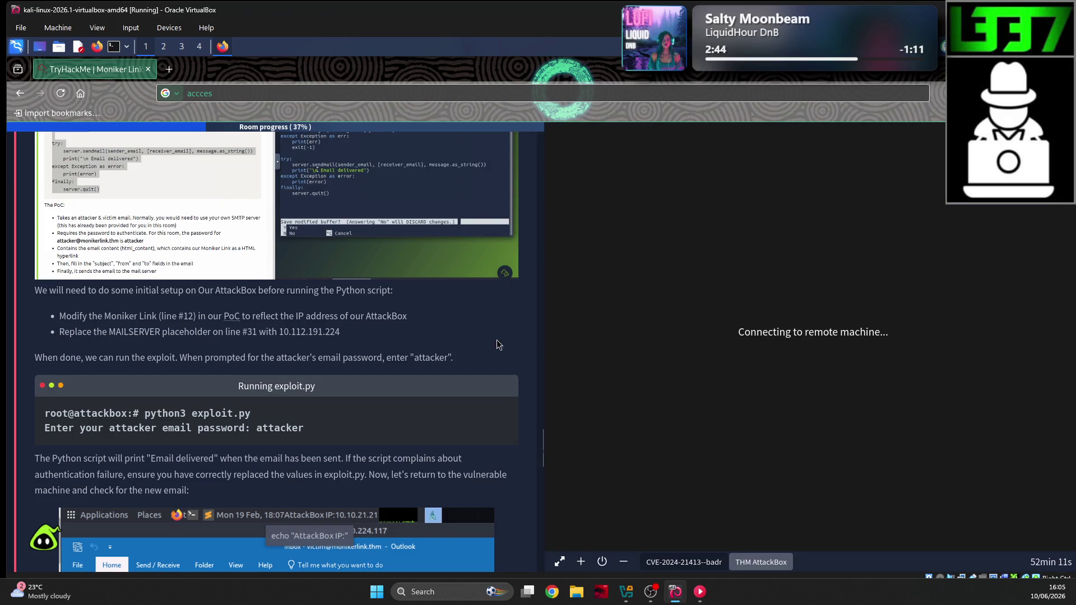
scroll(524, 448, "up", 5)
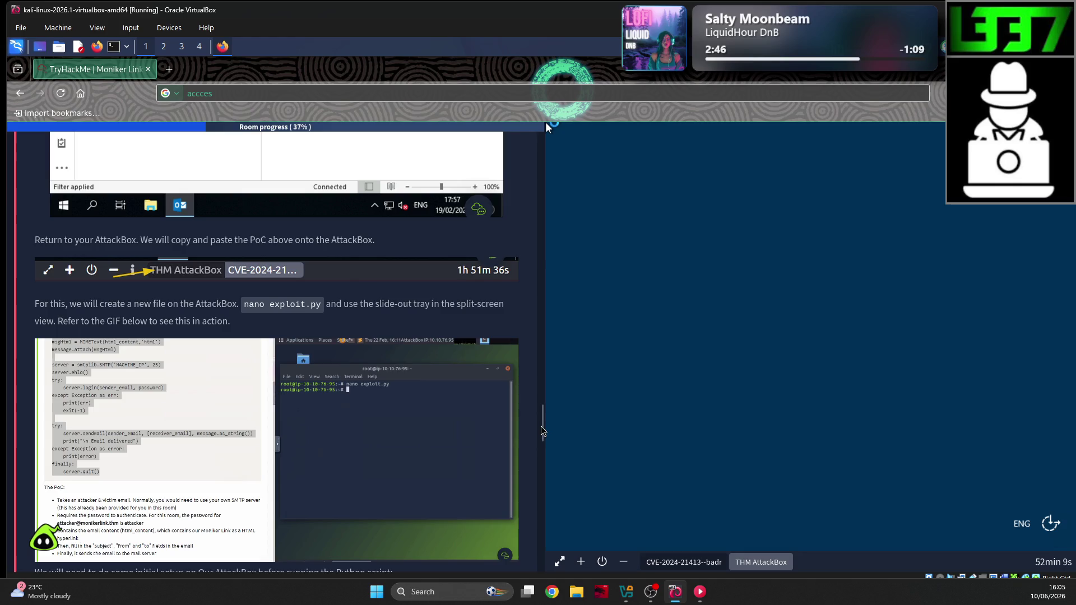
Open Connectivity to confirm AttackBox, OpenVPN and the 10.112.191.224 machine are connected.
left_click_drag(541, 417, 542, 154)
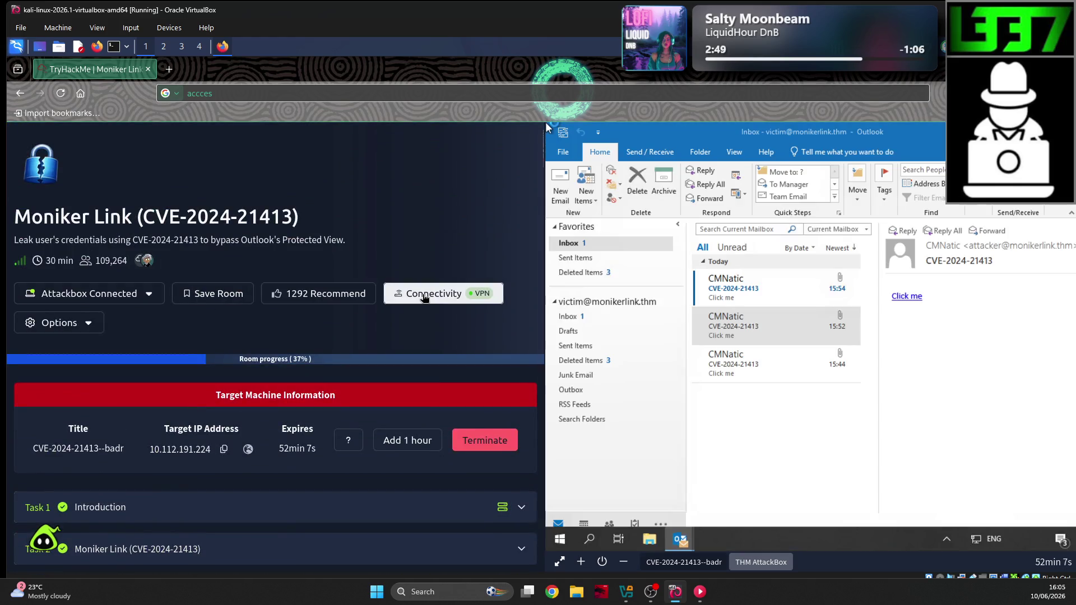
left_click(425, 293)
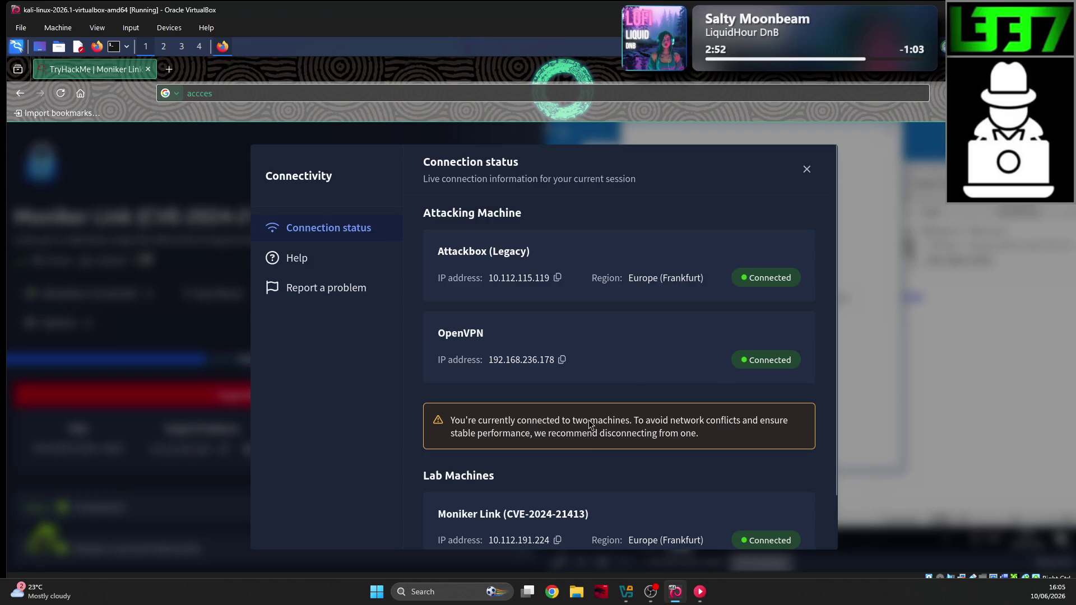
scroll(570, 419, "down", 2)
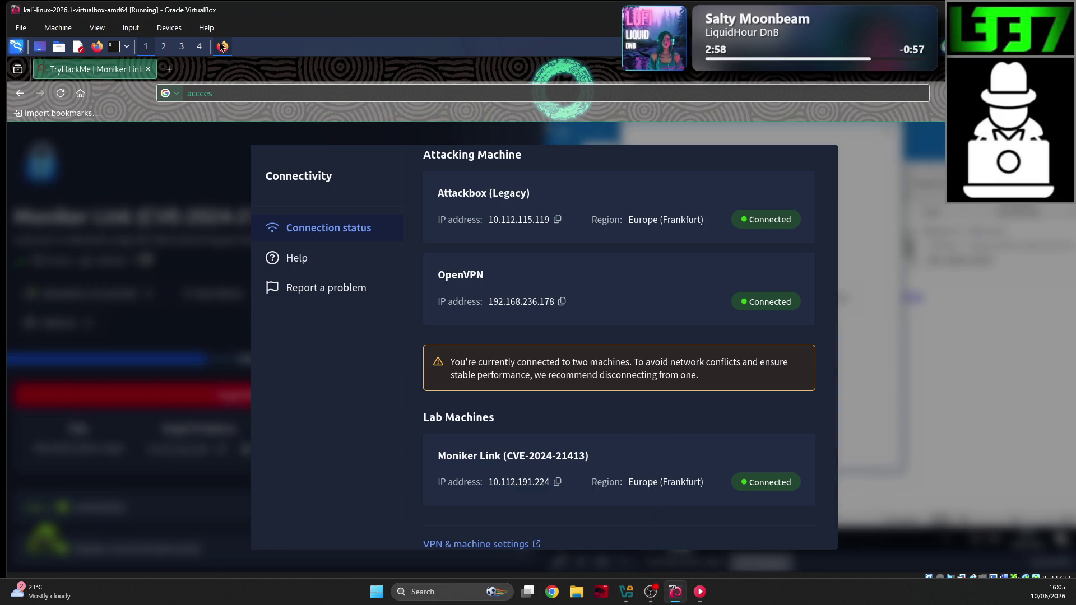
scroll(660, 348, "up", 2)
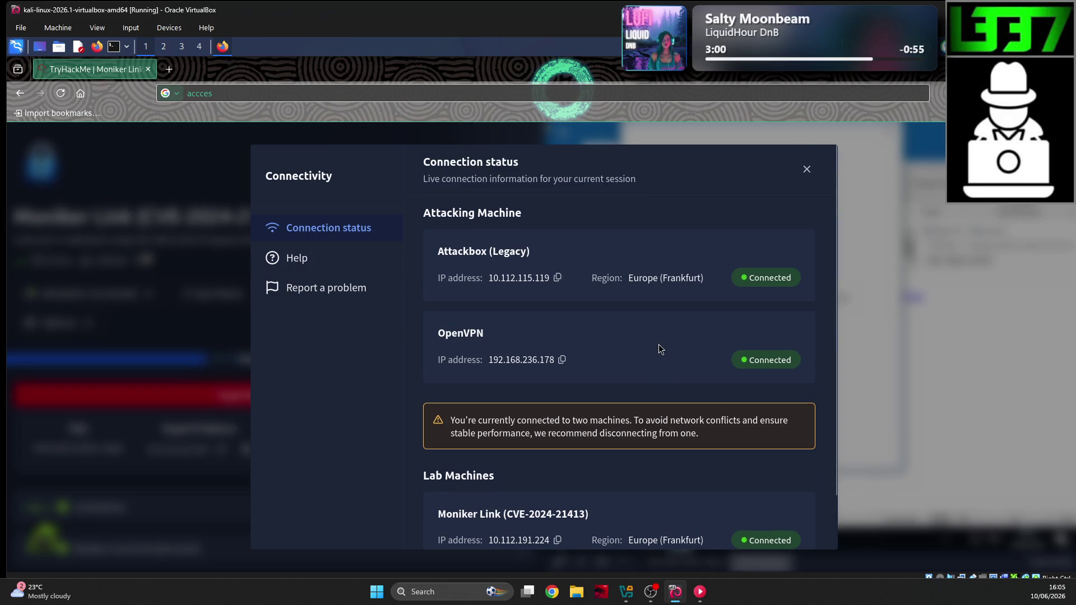
scroll(657, 343, "down", 2)
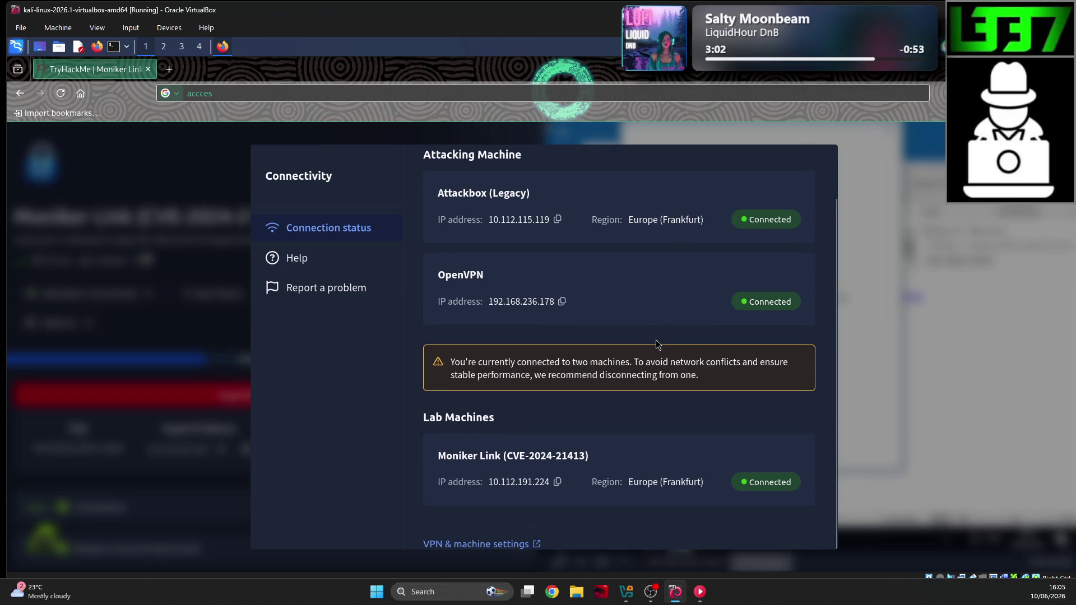
scroll(648, 307, "up", 2)
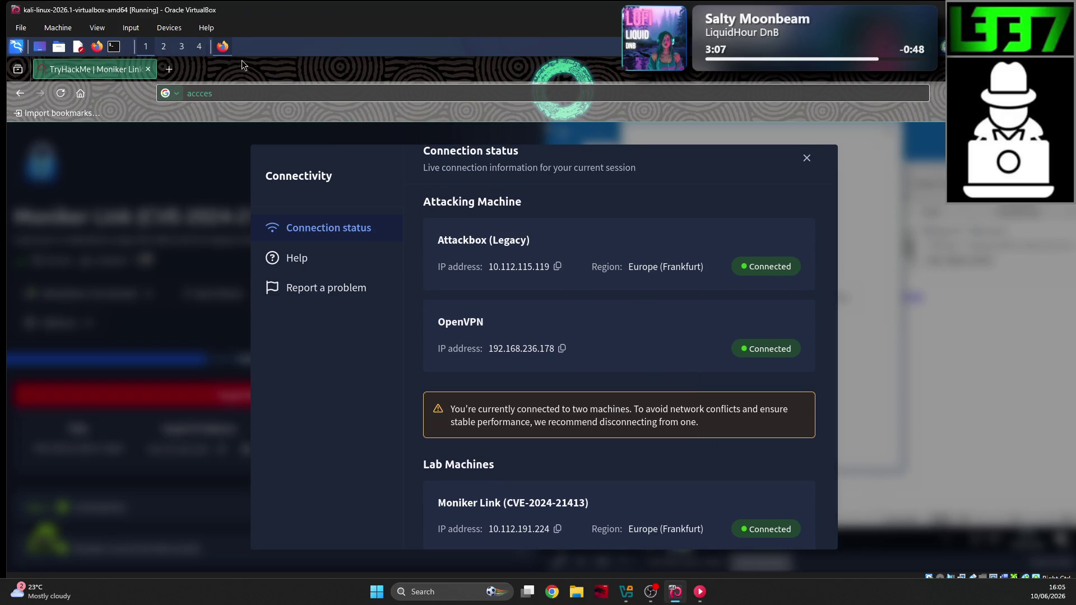
In a new Kali terminal, try 'sudo stop openvpn' with the sudo password, clear, and close it.
left_click(114, 46)
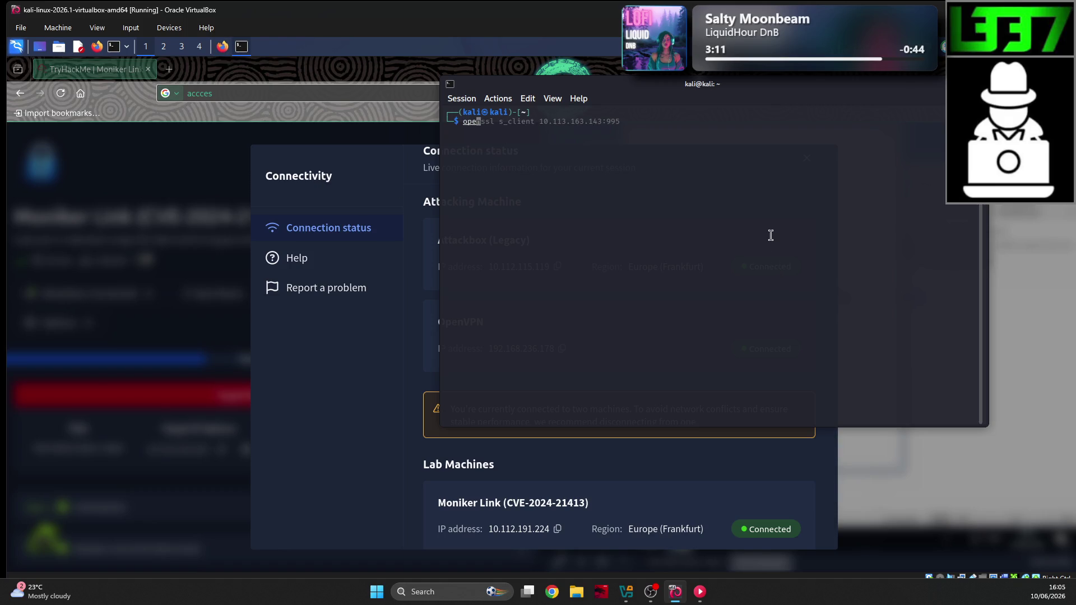
type("sudo ")
type("stop op")
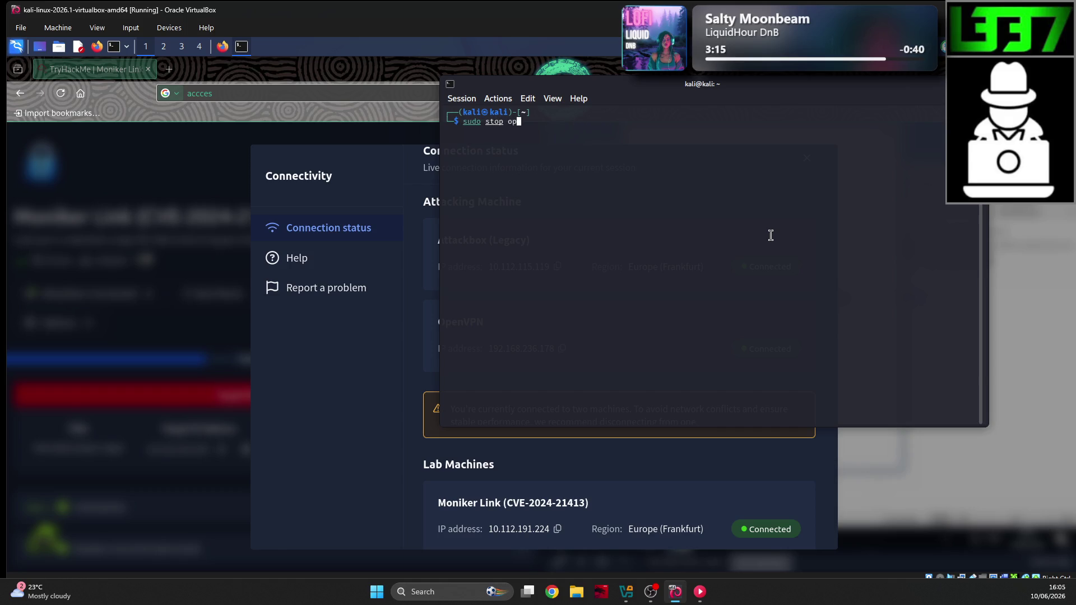
type("envpn")
key("Return")
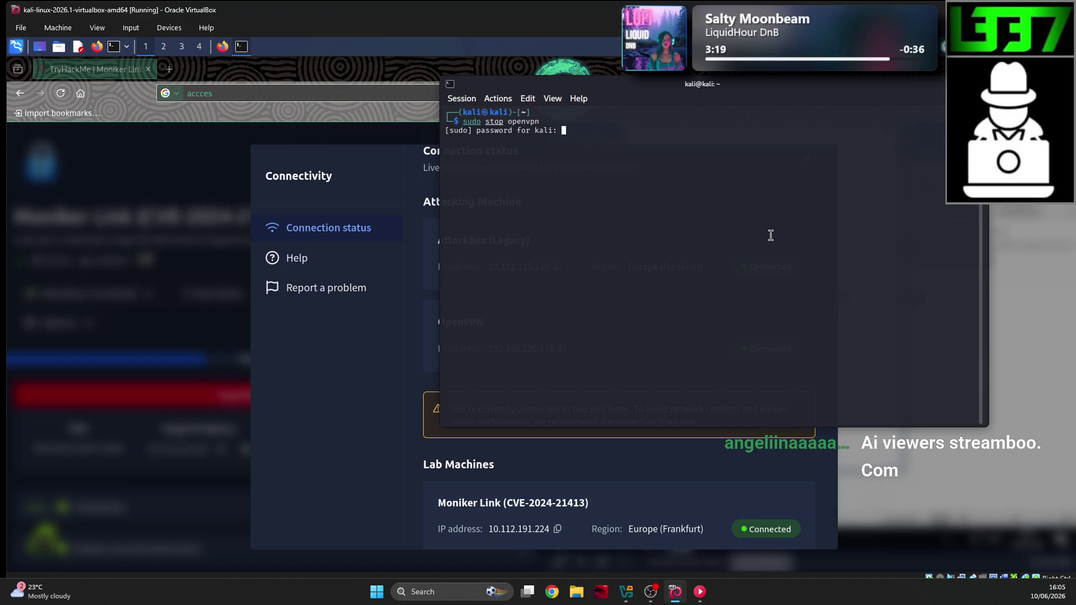
key("Return")
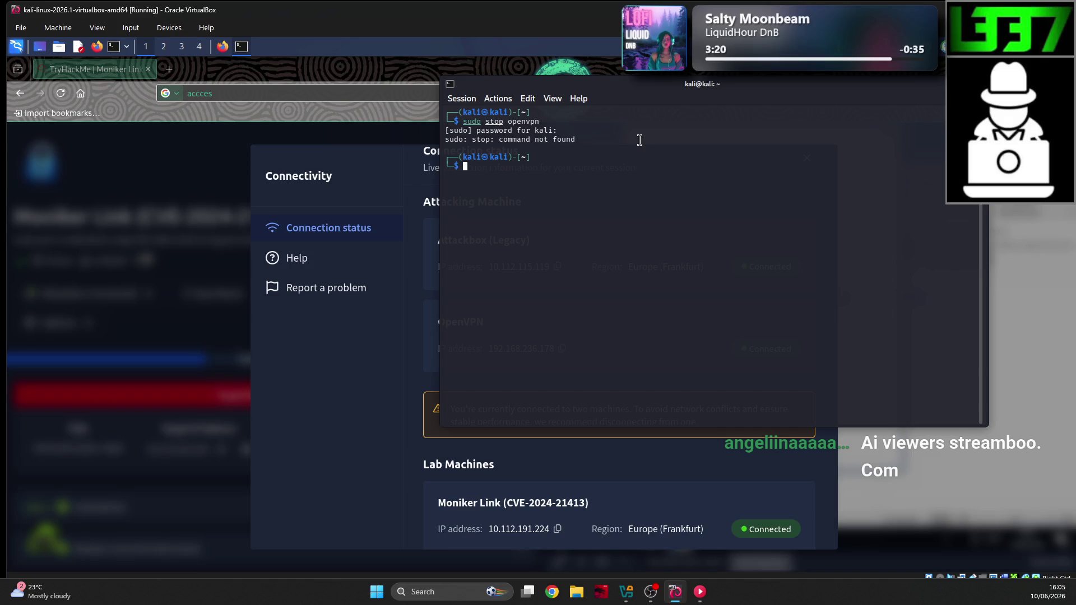
type("clear")
key("Return")
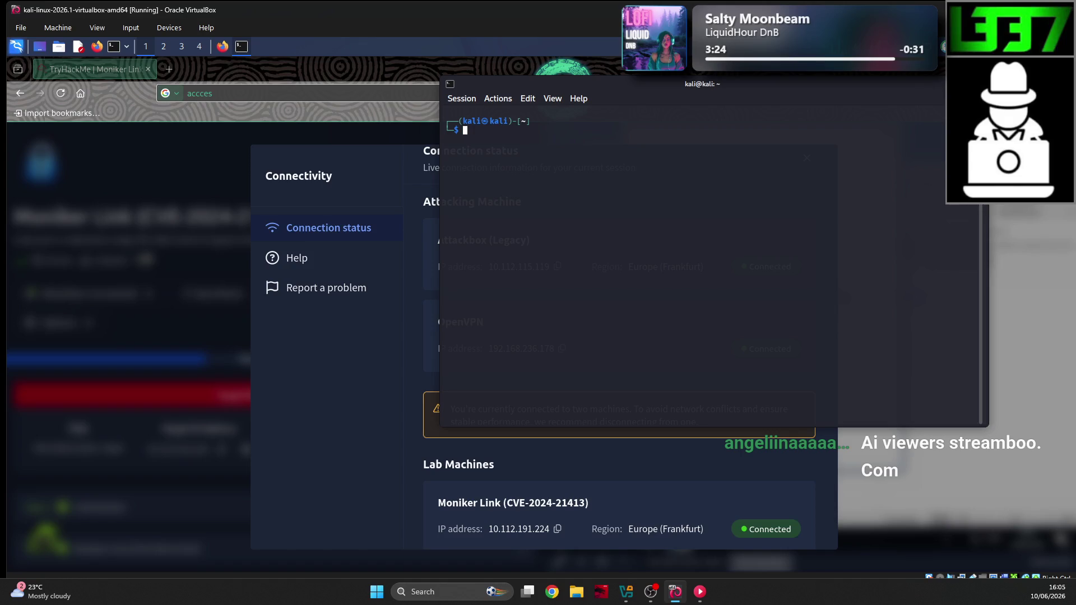
key("ctrl+d")
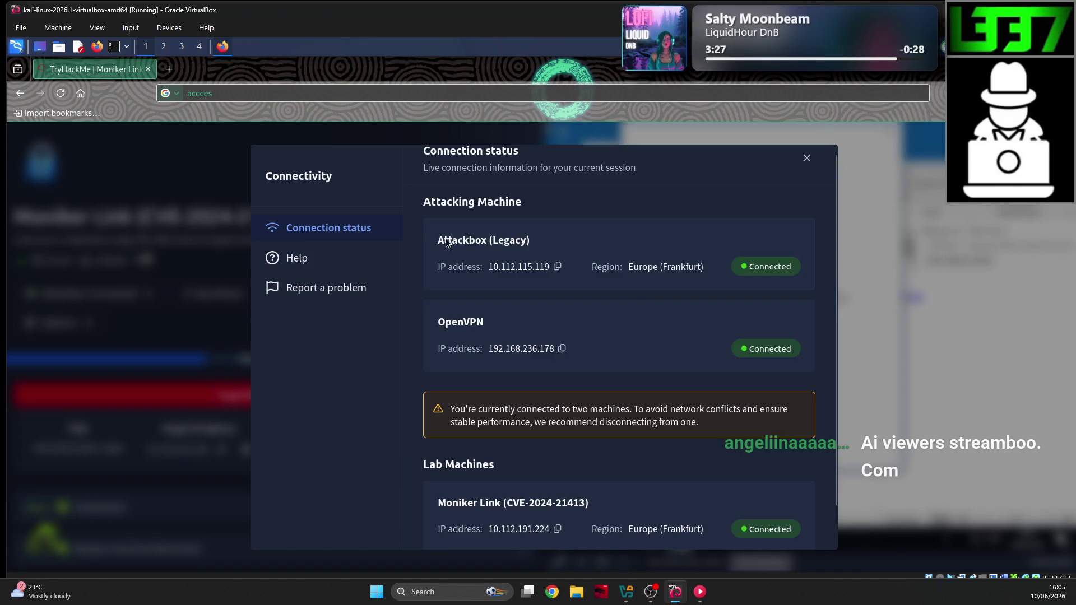
Close the Connectivity panel and browse the tryhackme.com/access page in a new tab.
left_click(116, 277)
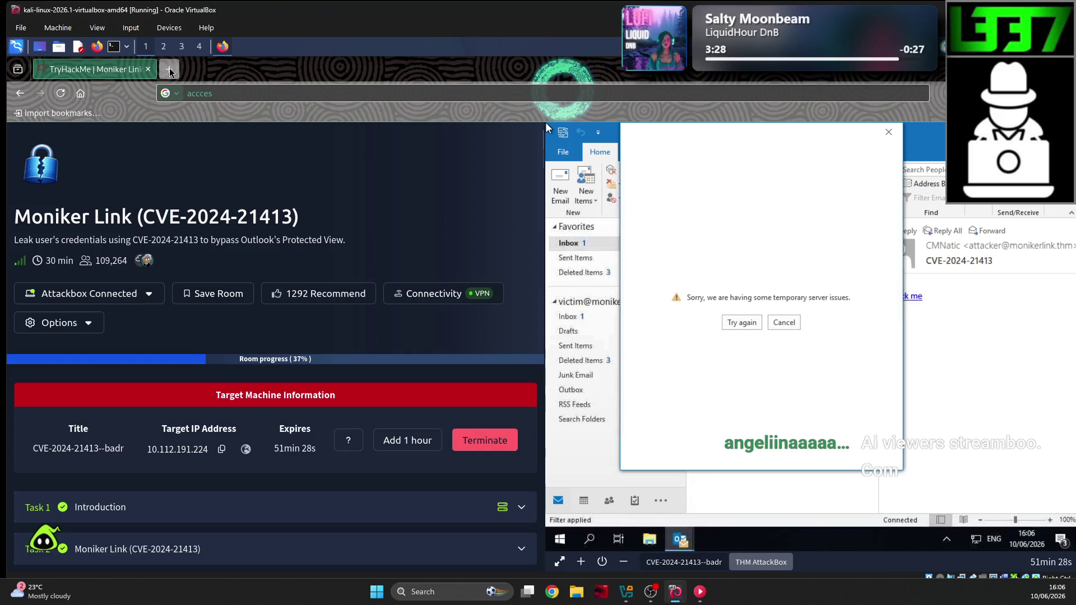
left_click(171, 72)
type("acccess")
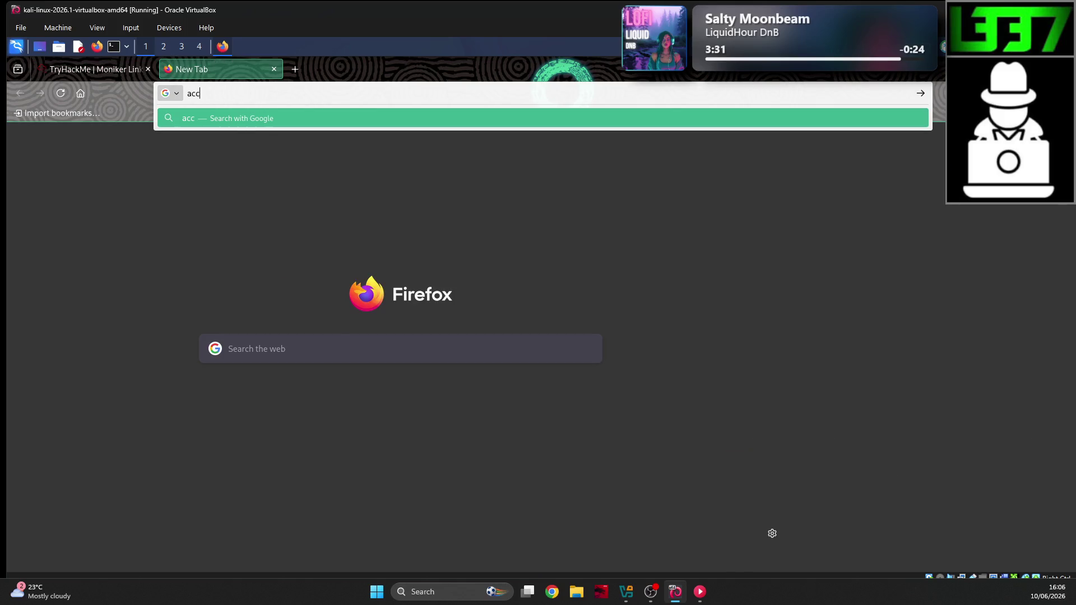
key("ctrl+BackSpace")
type("trygh")
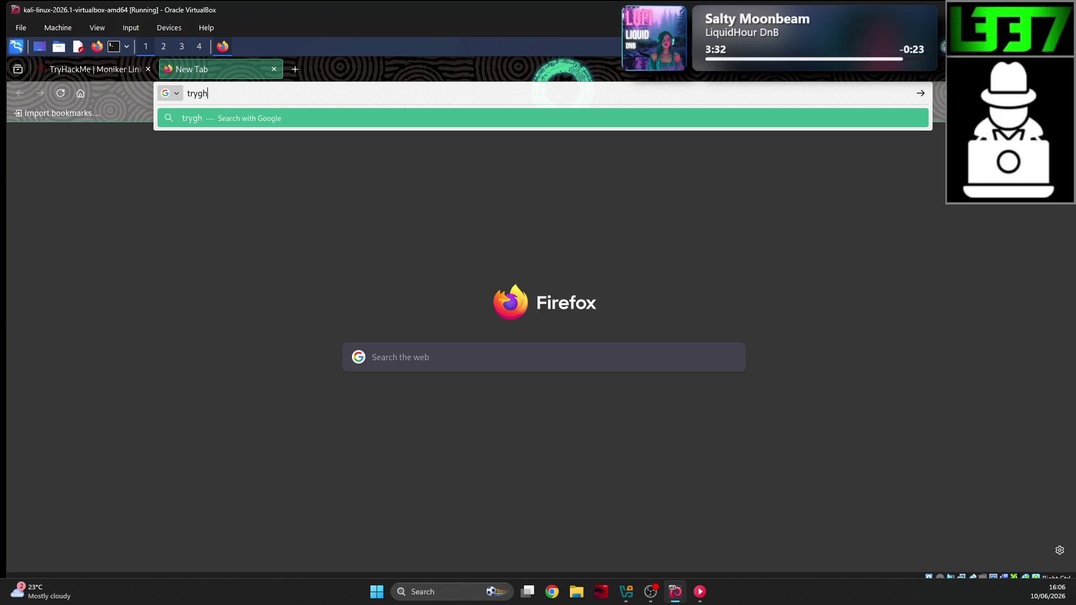
type("ackme.oc")
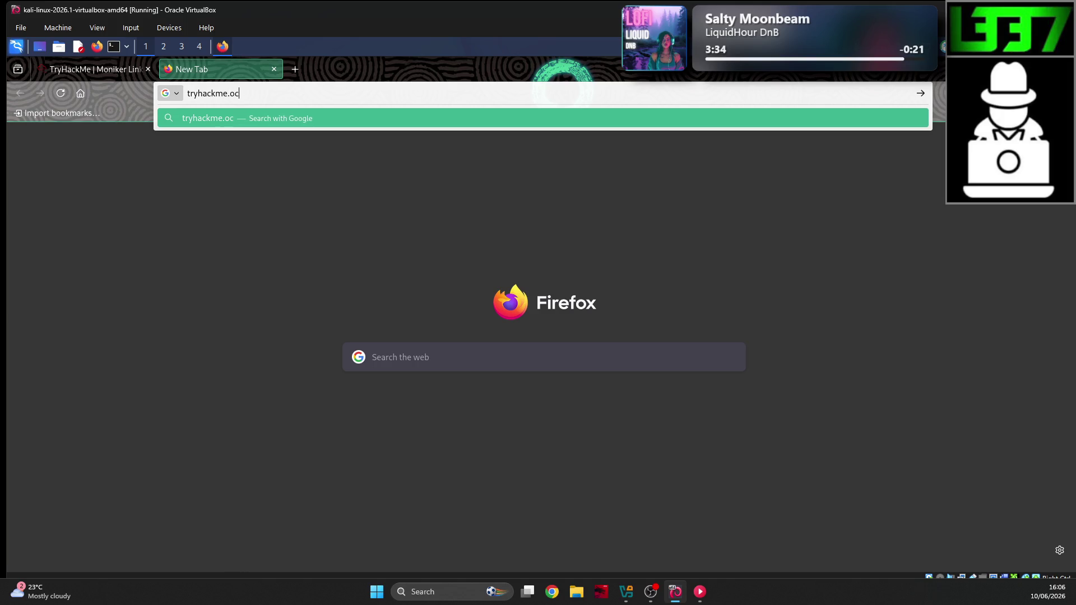
key("BackSpace")
key("BackSpace")
type("com/access")
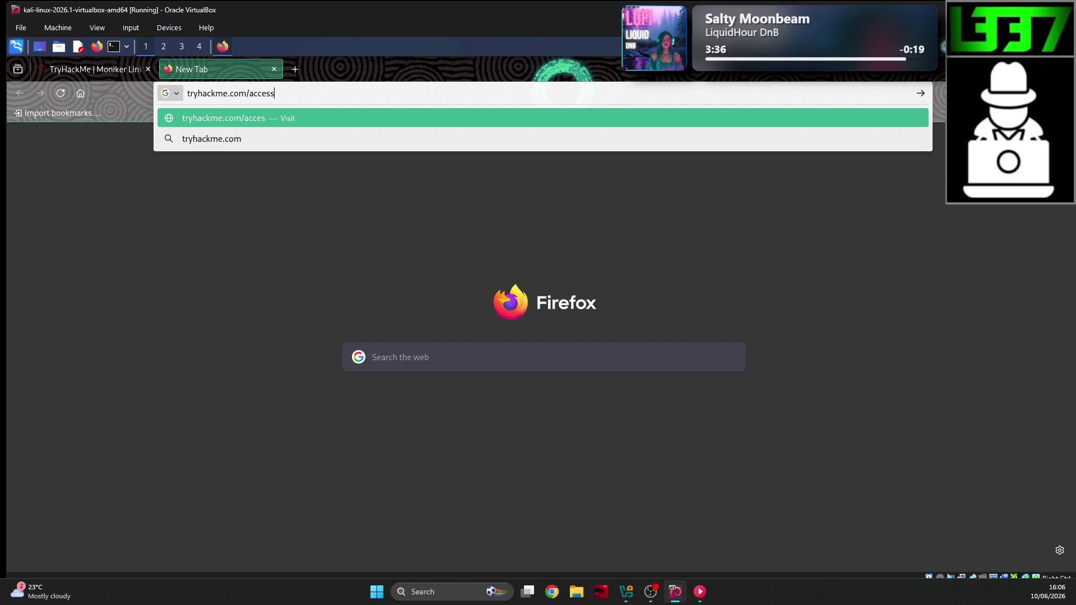
key("Return")
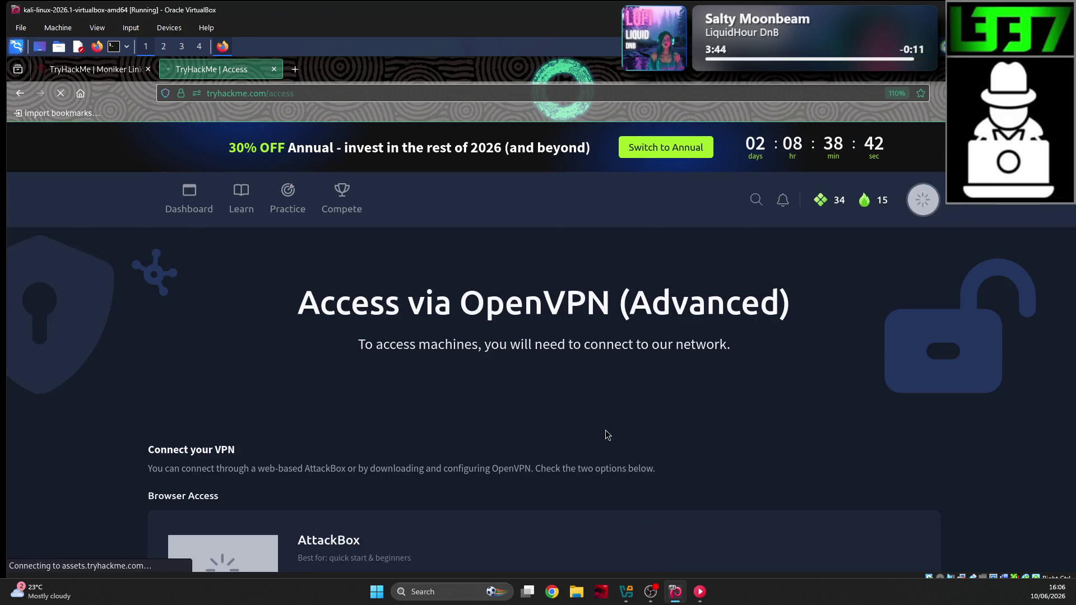
scroll(605, 435, "down", 12)
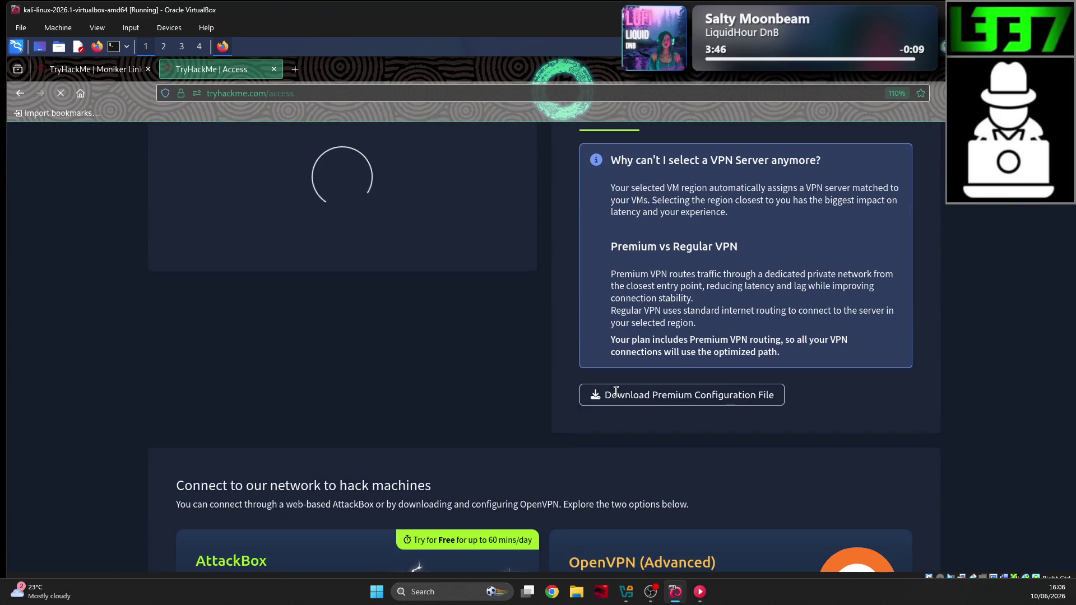
scroll(616, 392, "down", 4)
scroll(610, 389, "up", 6)
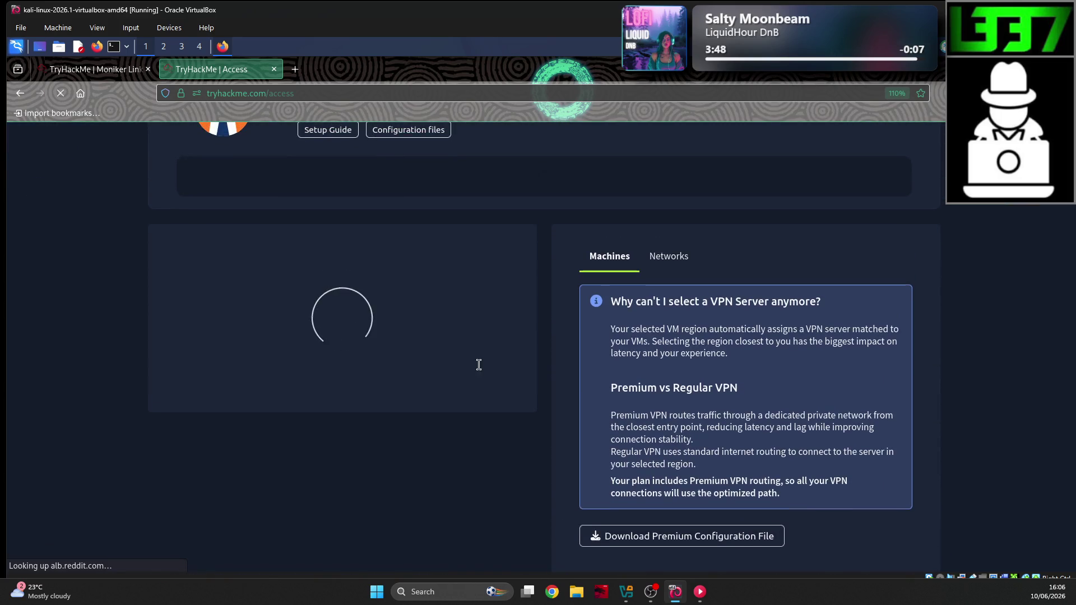
Return to the Moniker Link room and retry the victim's Outlook sign-in.
left_click(272, 69)
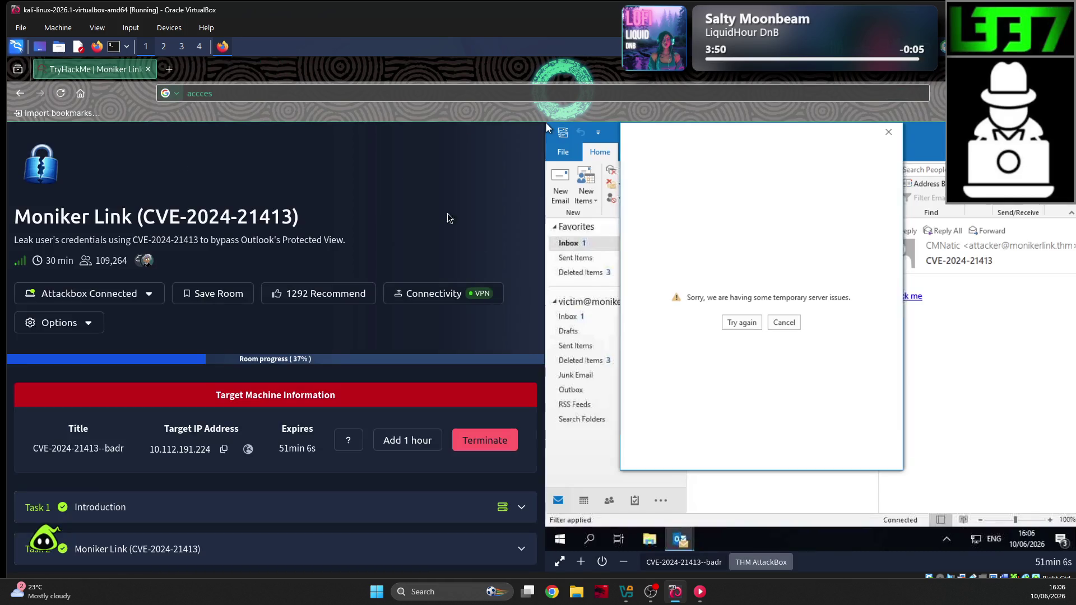
left_click(743, 323)
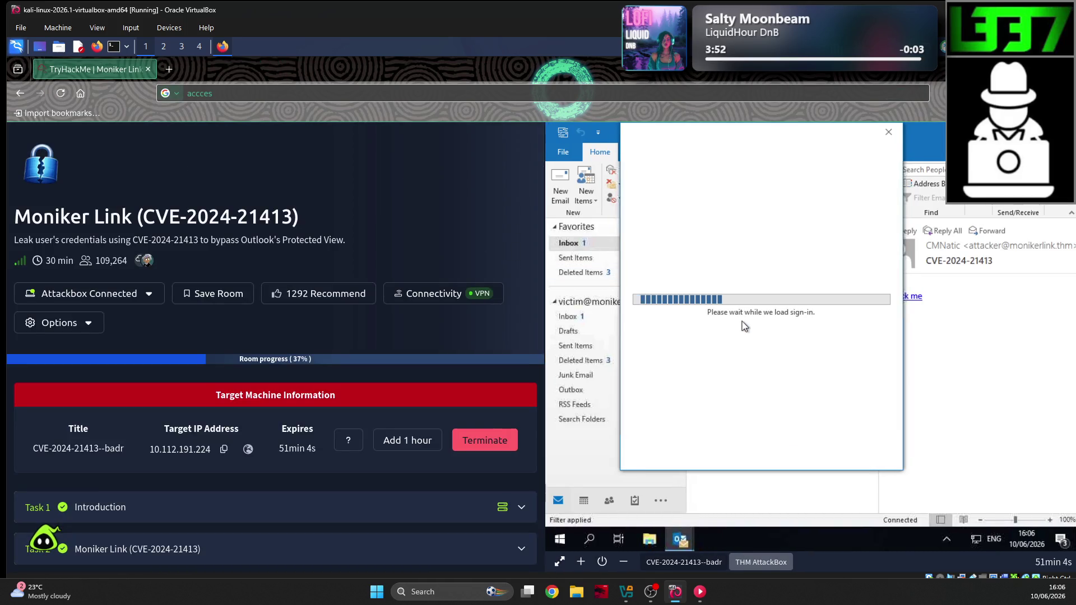
scroll(408, 231, "down", 2)
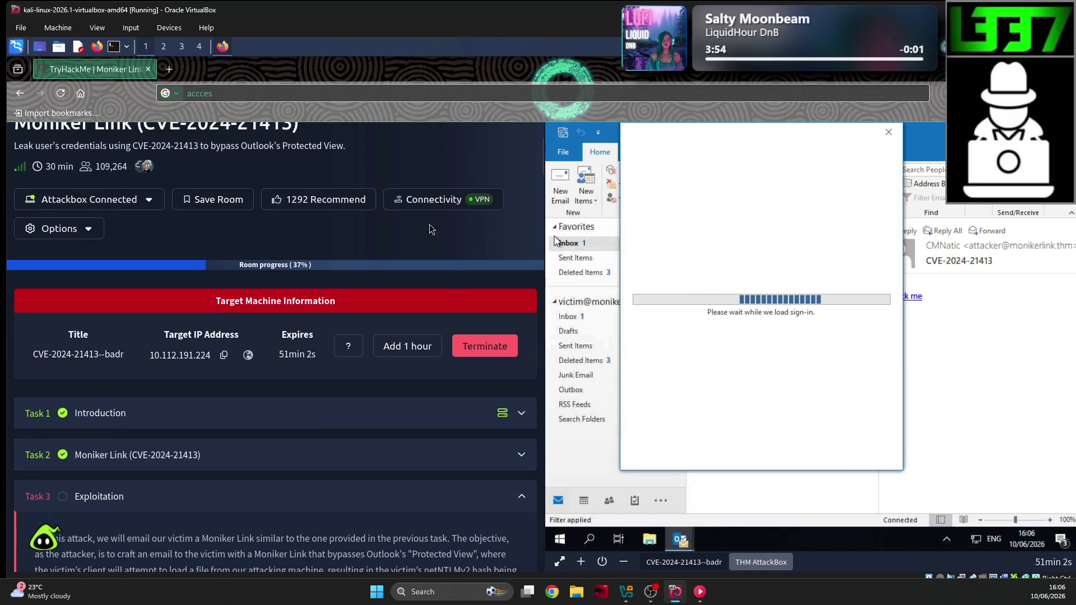
Copy the lab machine IP 10.112.191.224 from the Connectivity panel, then close it.
left_click(442, 201)
scroll(613, 336, "down", 2)
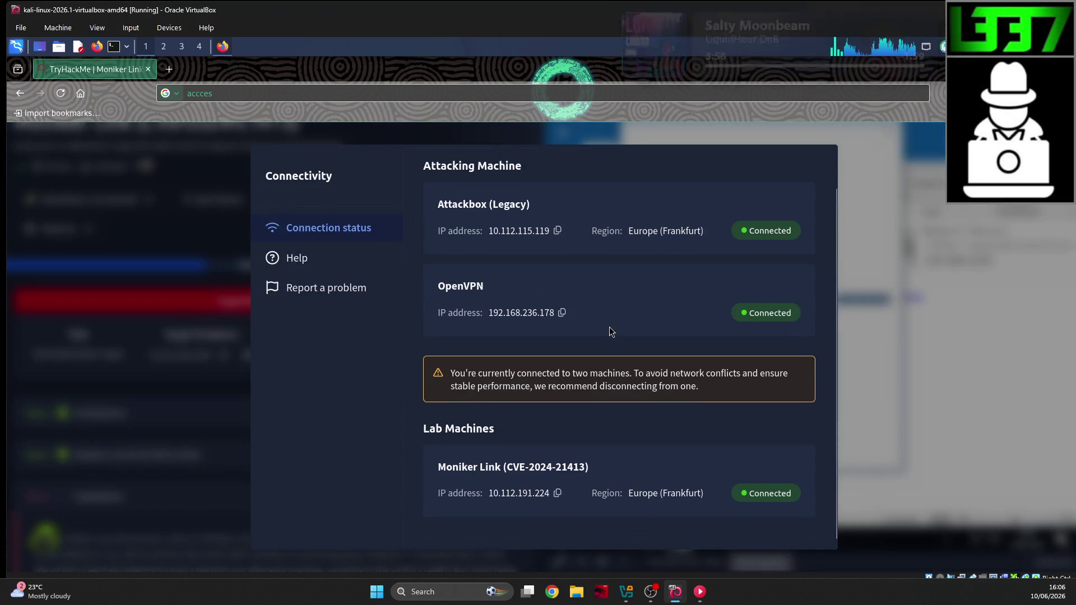
scroll(555, 454, "up", 2)
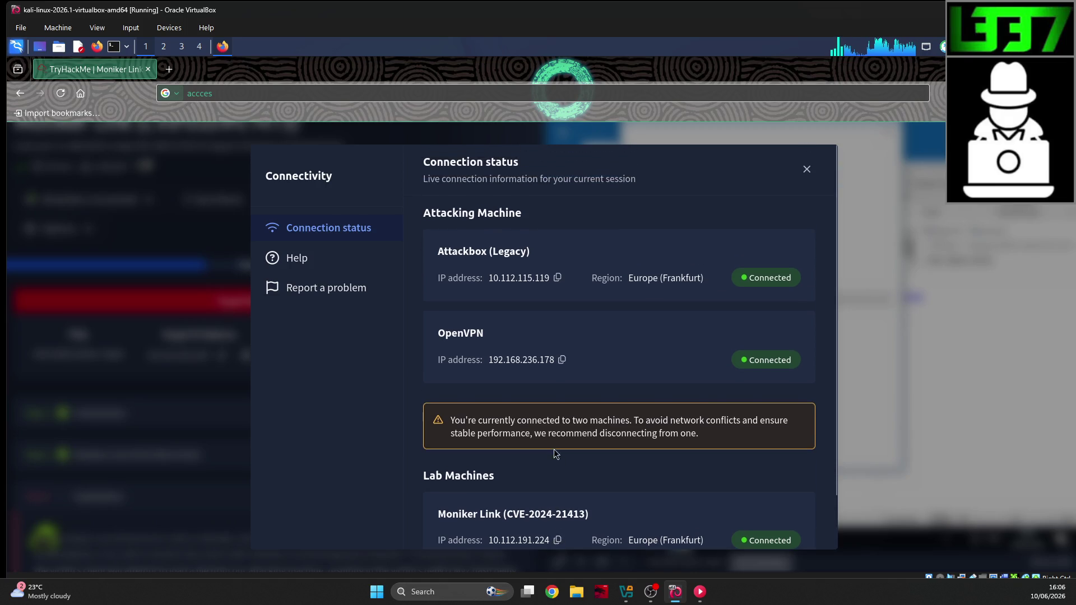
scroll(548, 337, "down", 2)
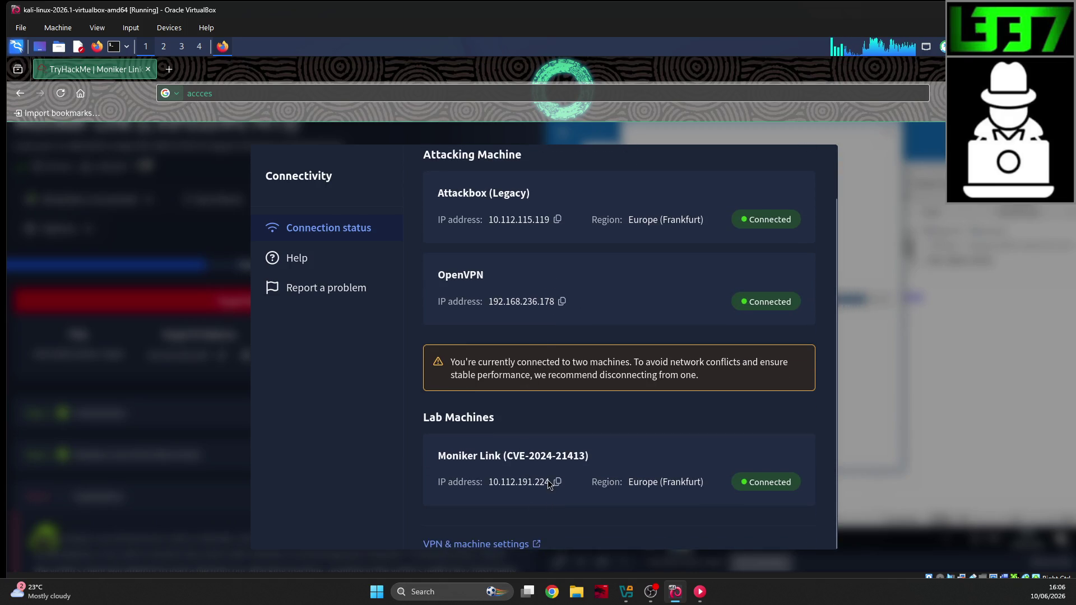
left_click_drag(548, 482, 511, 482)
right_click(506, 481)
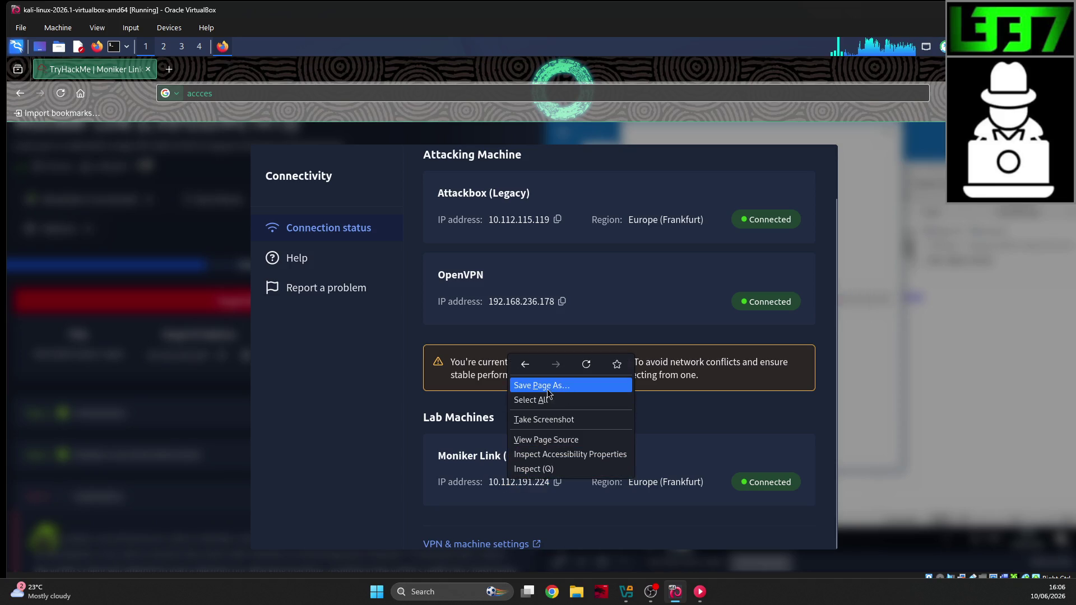
left_click(538, 480)
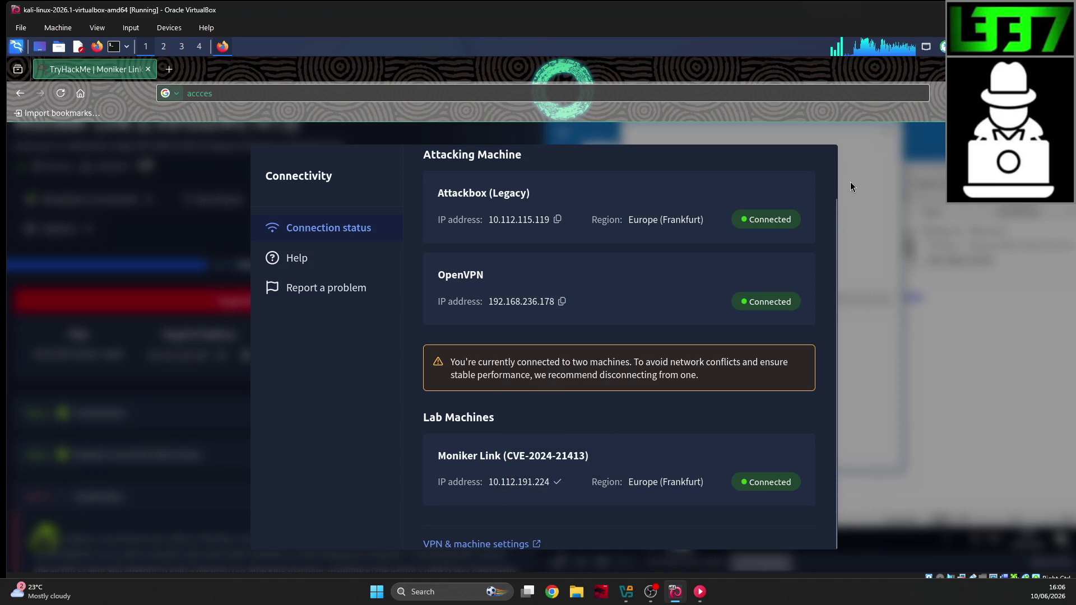
left_click(817, 162)
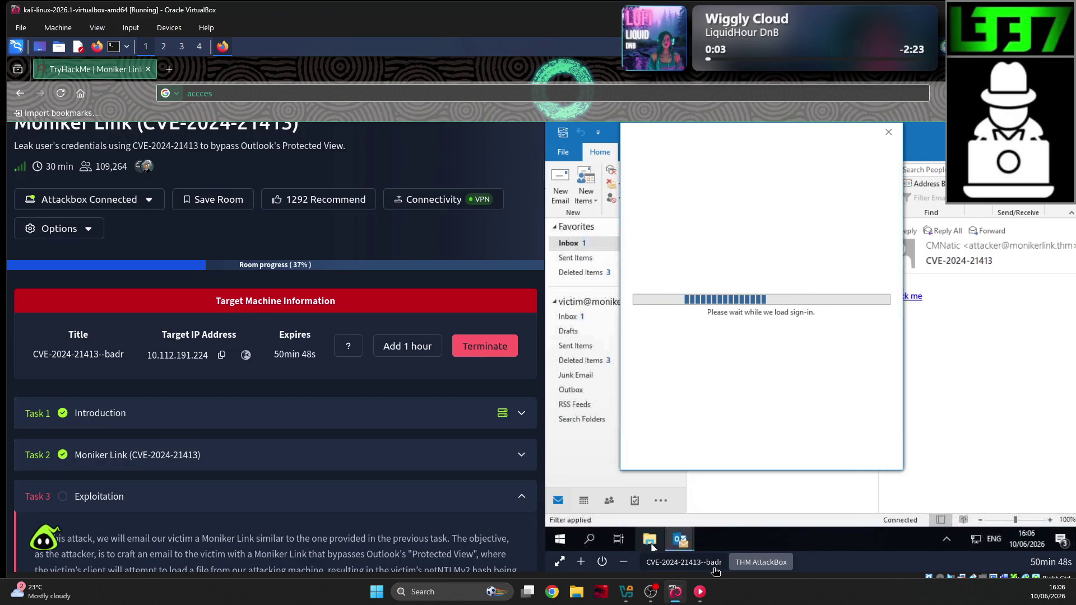
Paste 10.112.191.224 through the AttackBox clipboard into exploit.py's SMTP('') call.
left_click(754, 565)
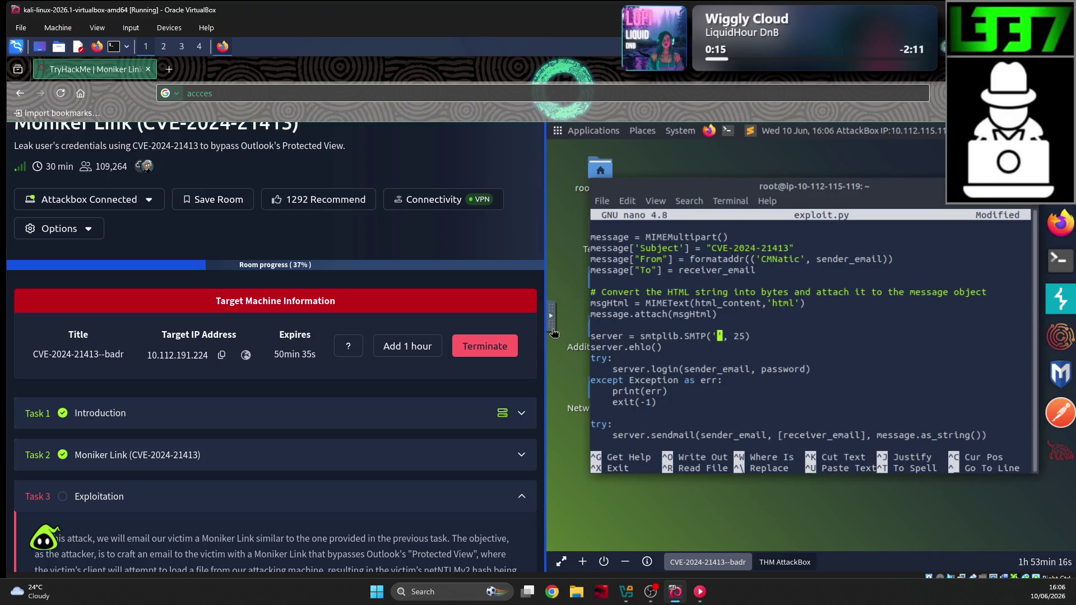
left_click(559, 350)
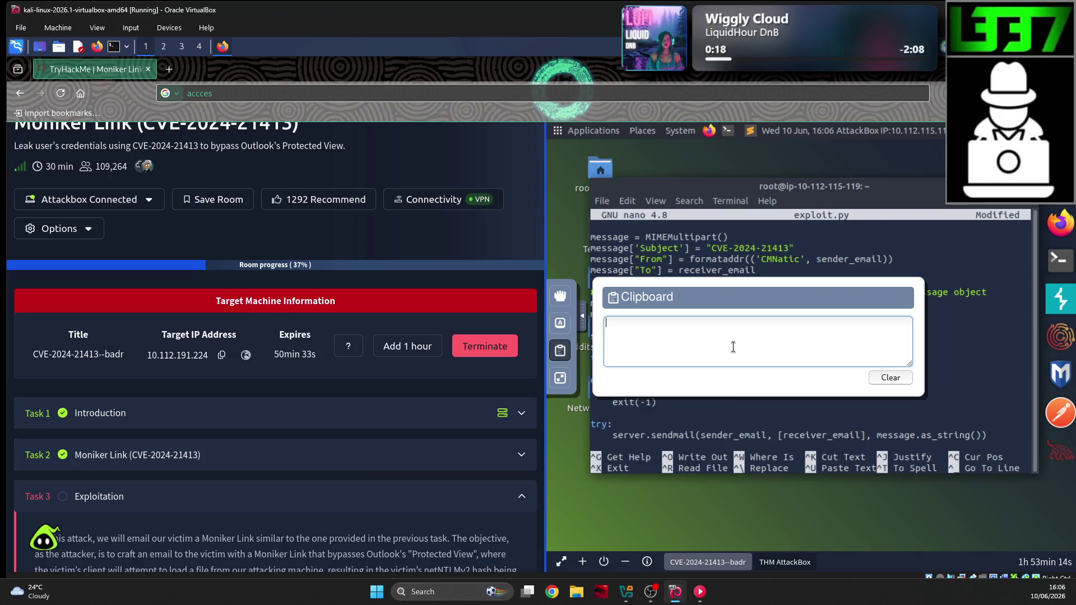
right_click(733, 346)
left_click(771, 422)
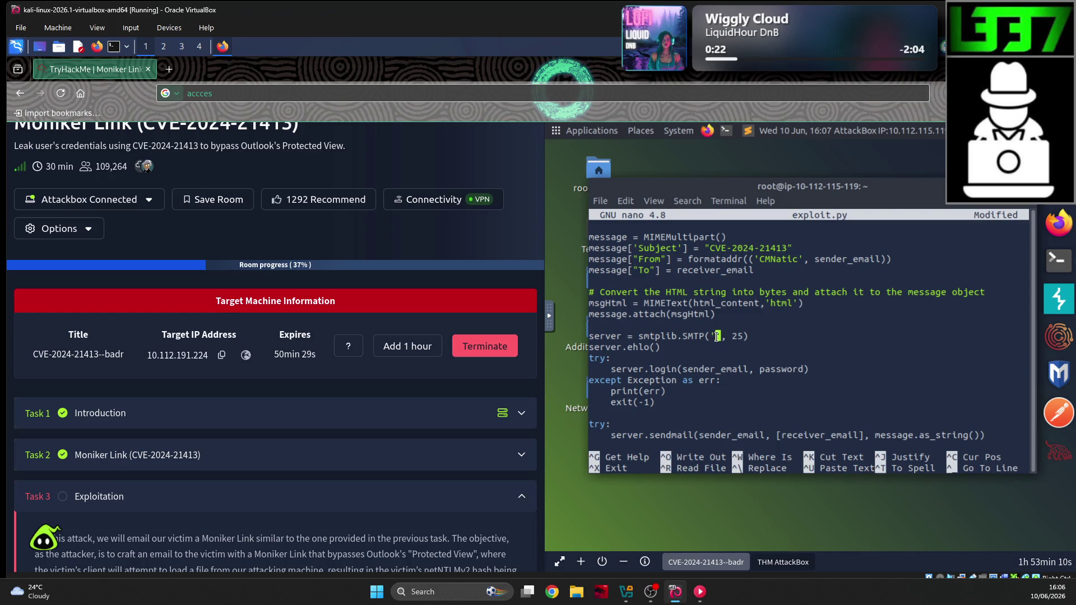
right_click(717, 336)
left_click(753, 416)
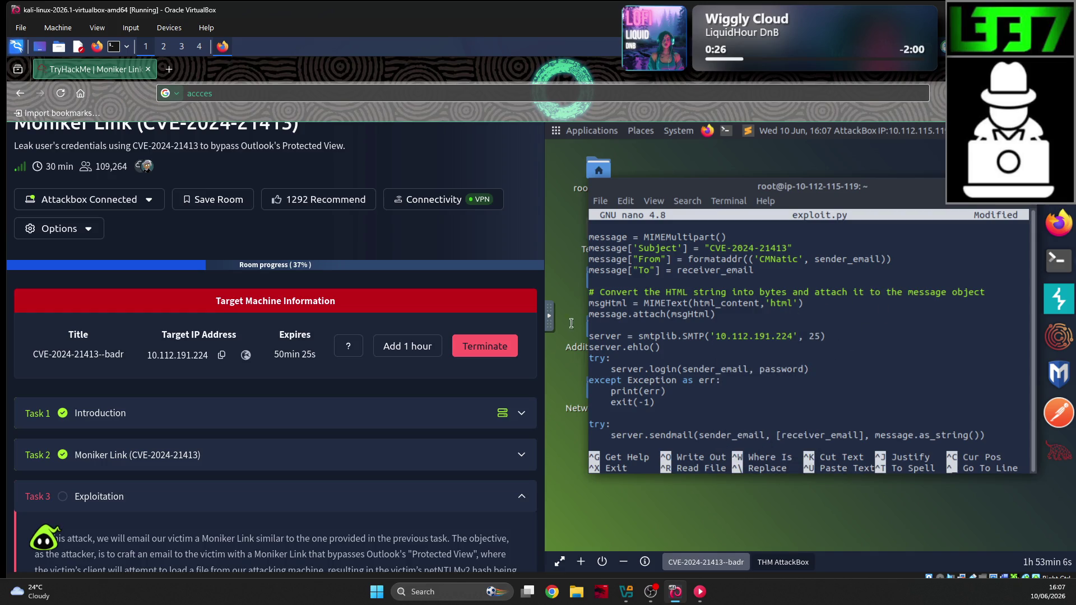
scroll(337, 329, "down", 15)
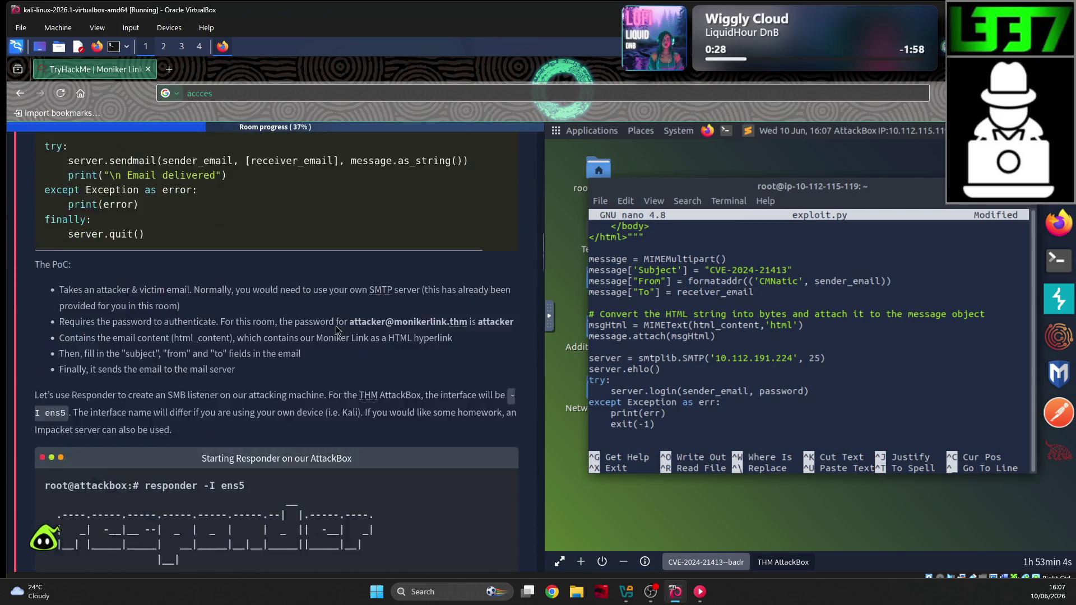
scroll(337, 329, "down", 15)
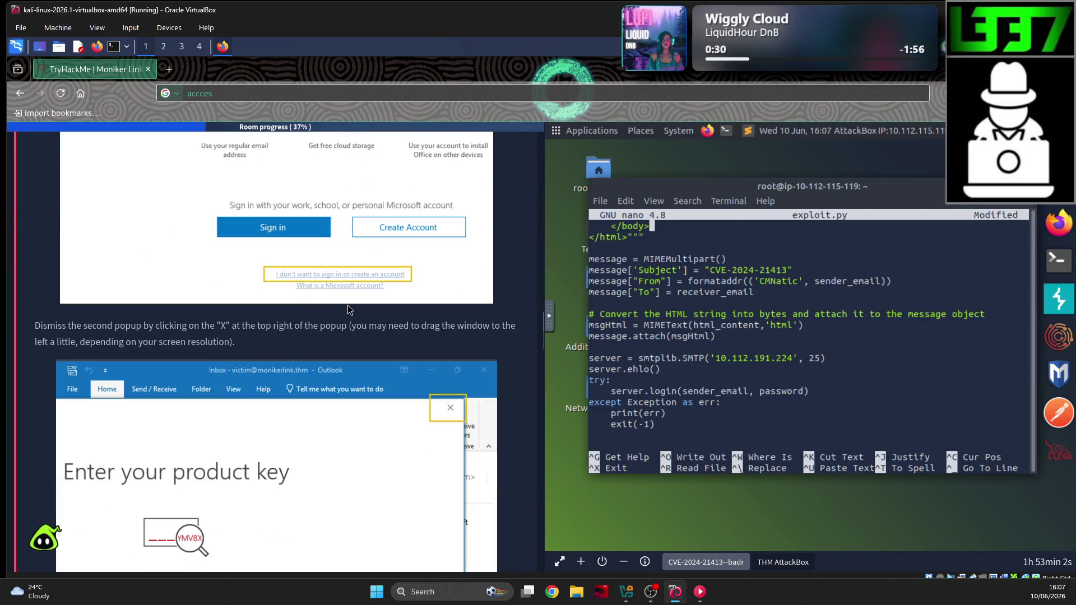
scroll(347, 305, "down", 10)
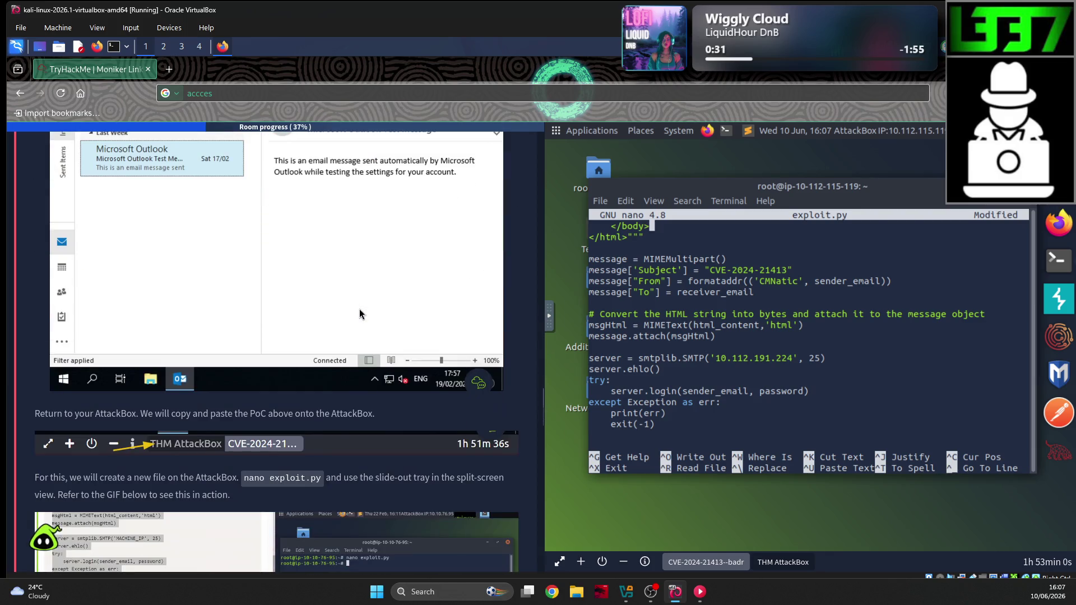
scroll(358, 305, "down", 8)
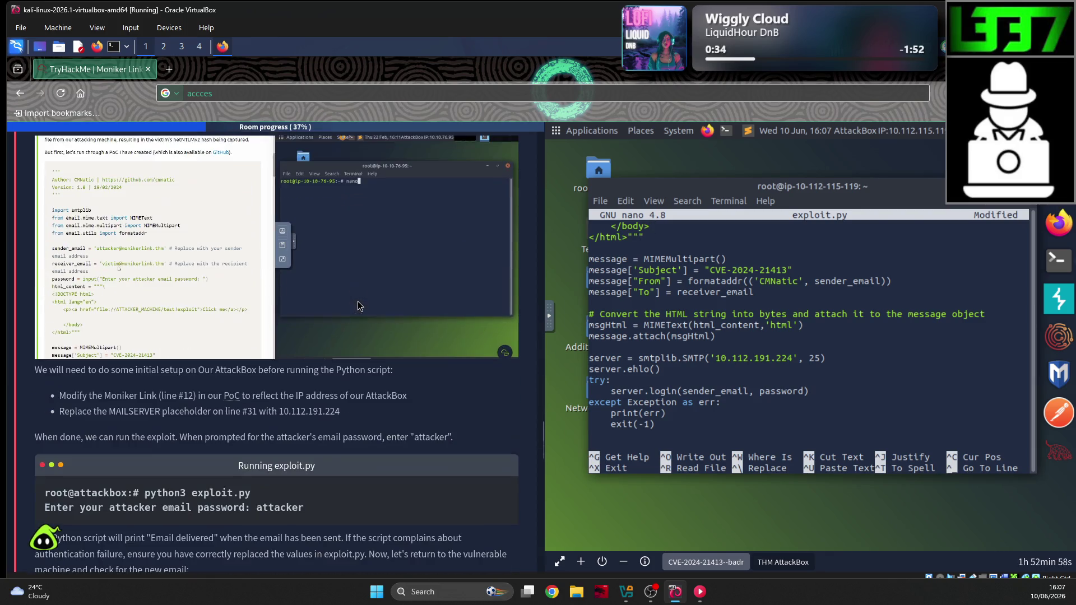
scroll(357, 305, "down", 4)
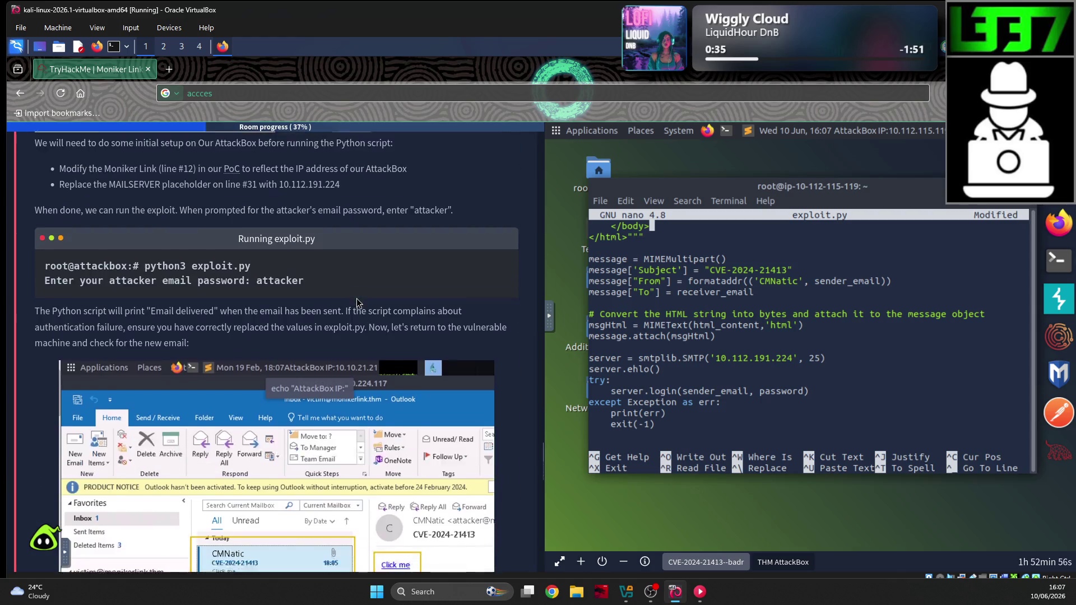
scroll(358, 304, "up", 2)
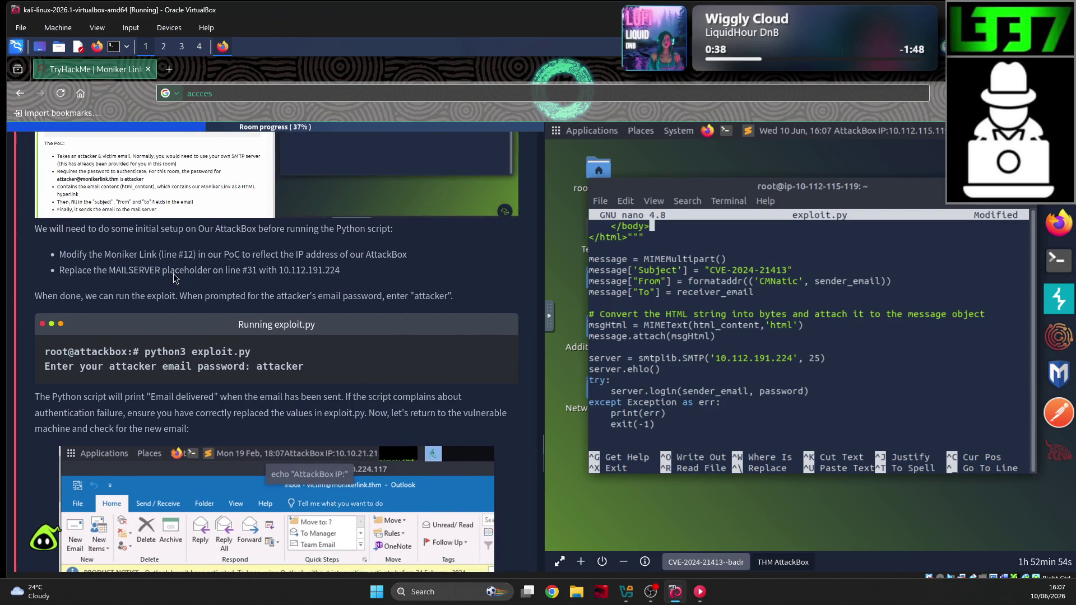
scroll(713, 325, "up", 3)
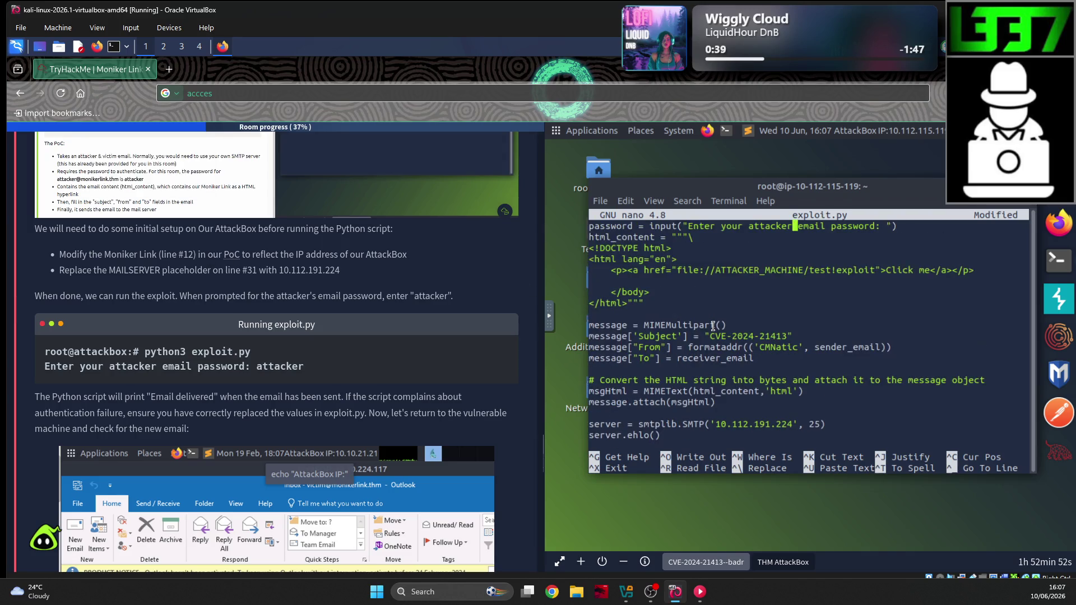
scroll(713, 326, "up", 3)
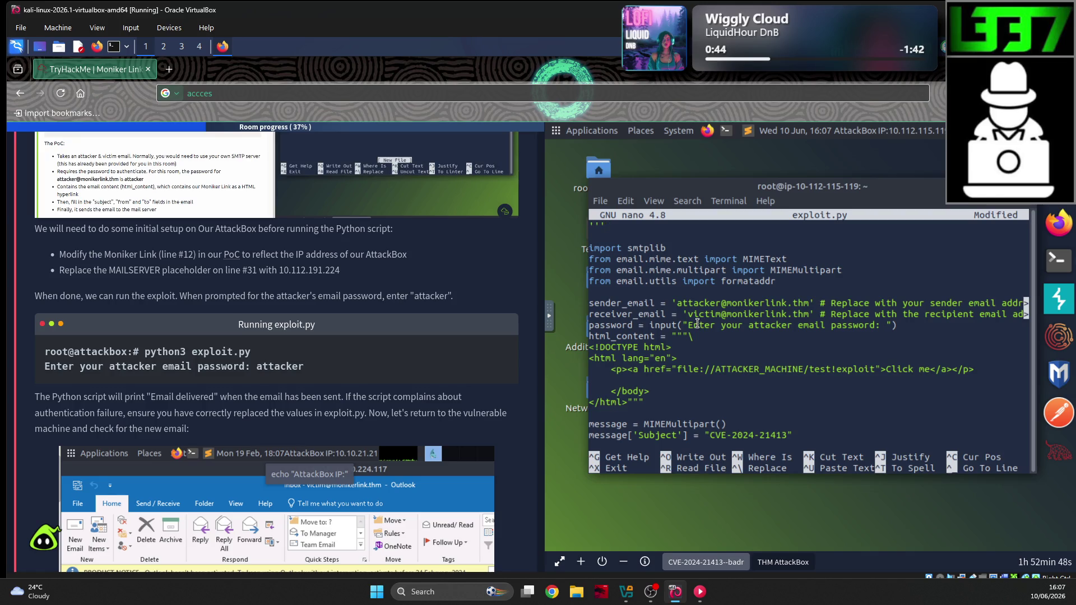
scroll(697, 324, "up", 1)
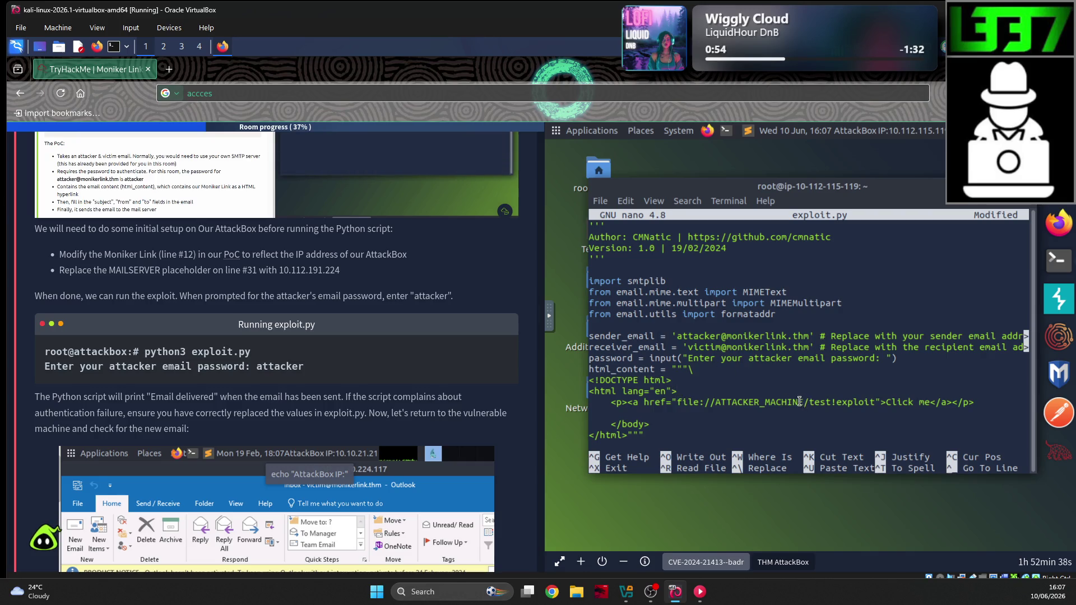
left_click_drag(803, 401, 725, 404)
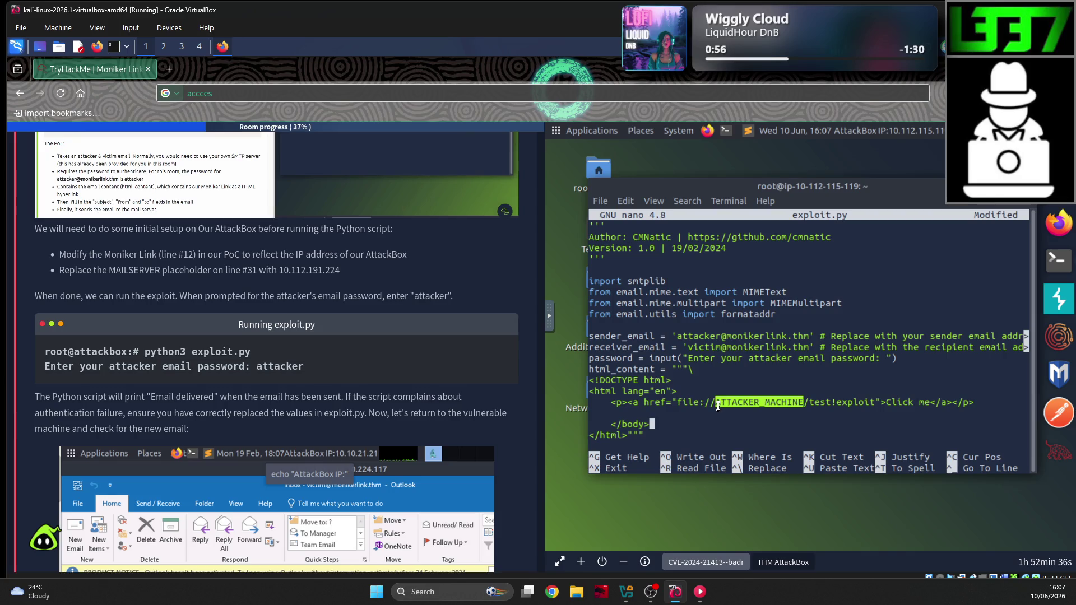
scroll(751, 353, "down", 4)
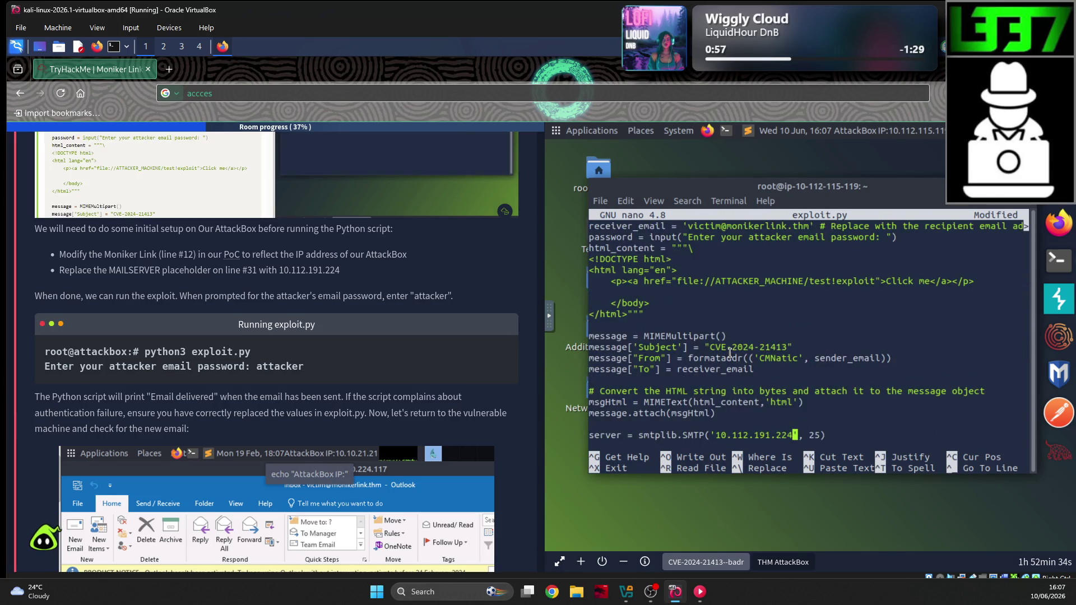
scroll(728, 354, "up", 2)
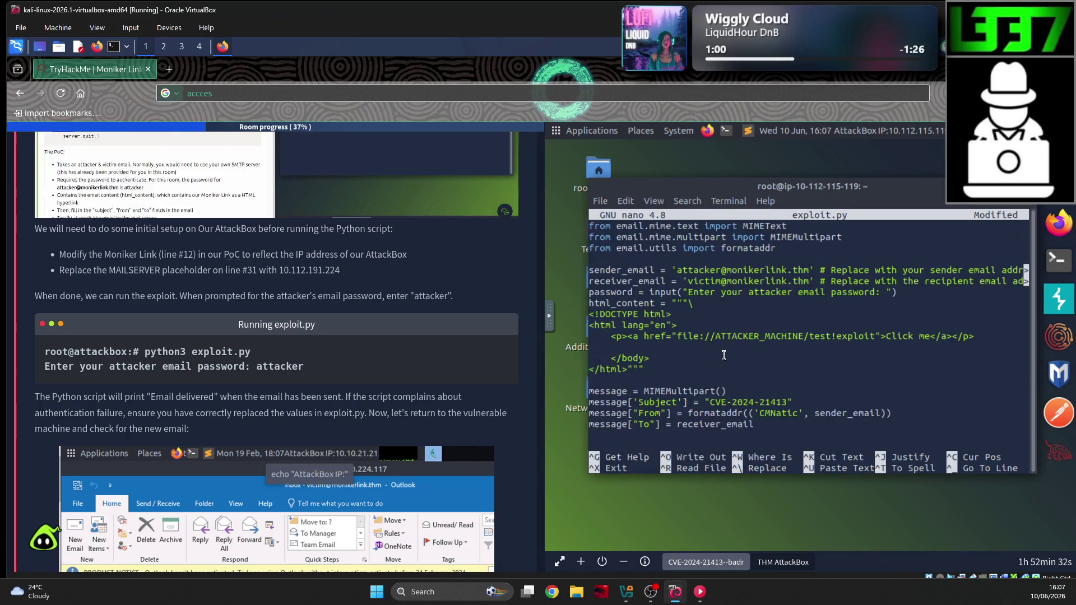
scroll(724, 356, "up", 2)
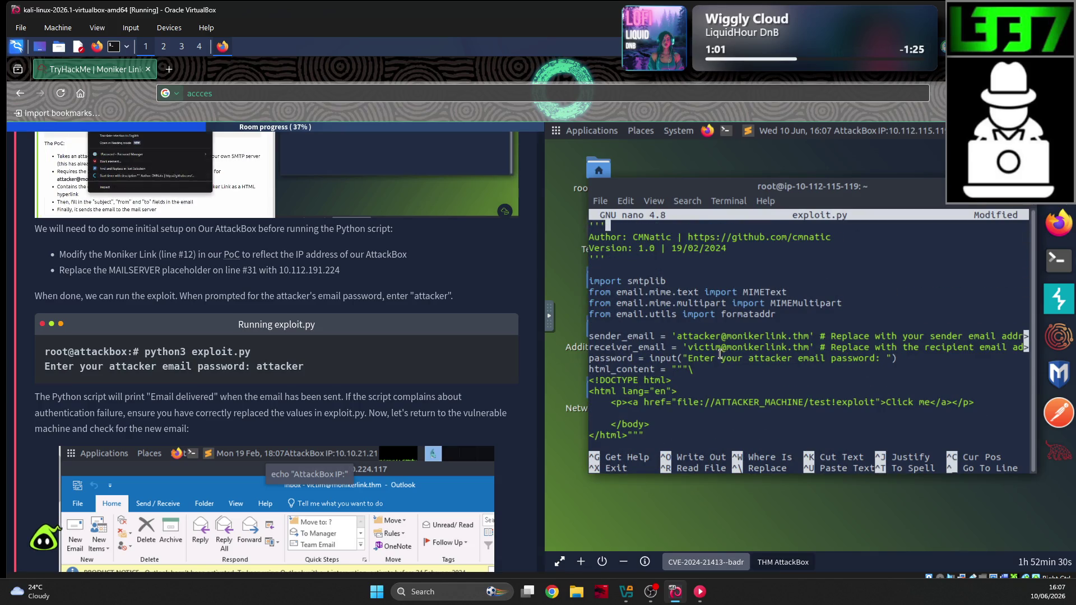
scroll(718, 357, "down", 2)
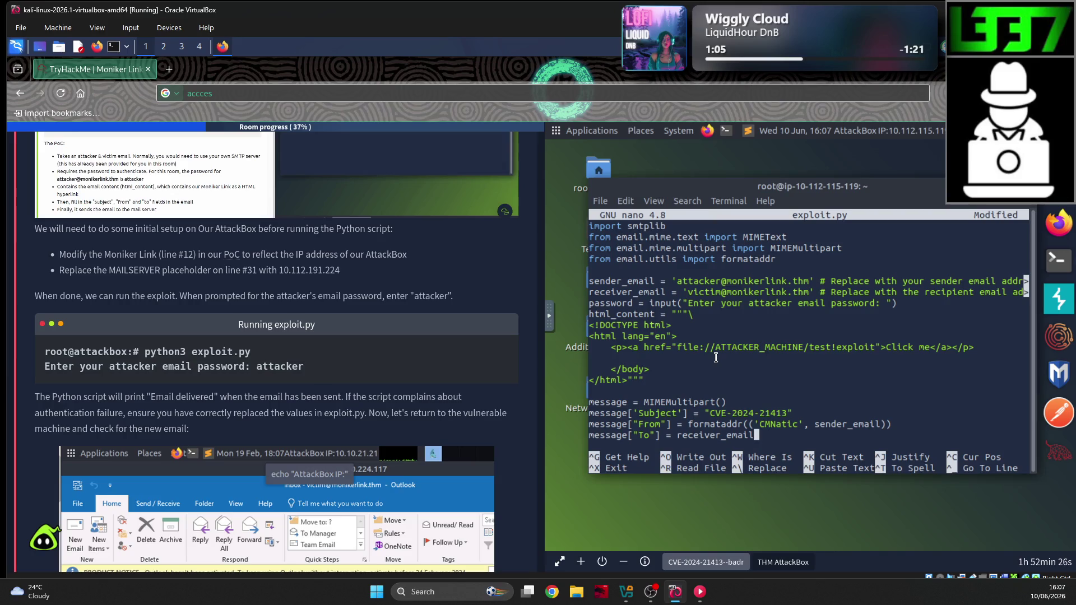
scroll(715, 355, "down", 1)
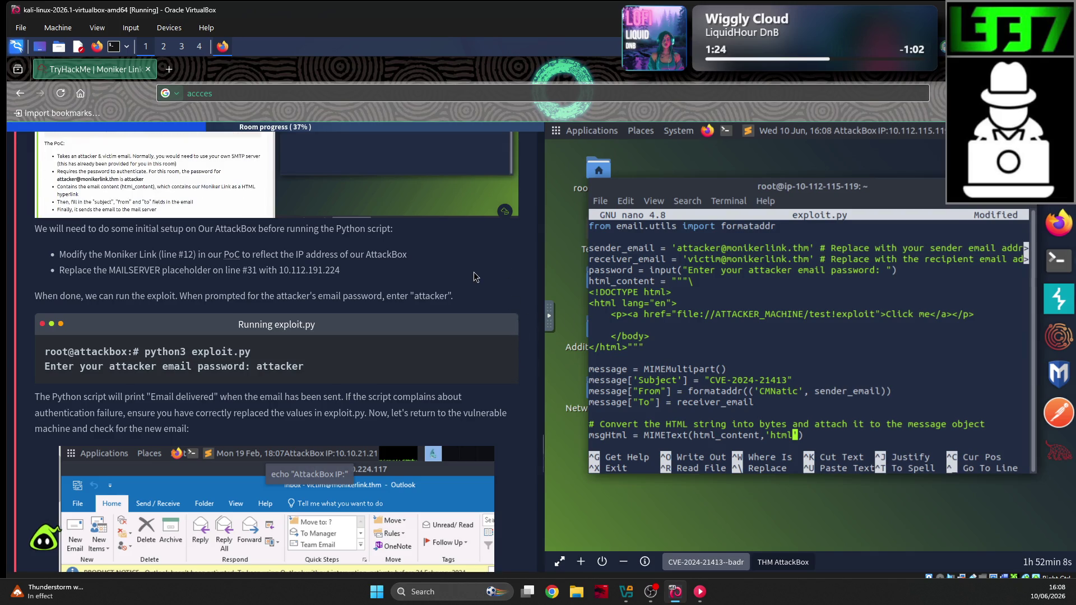
scroll(446, 272, "up", 2)
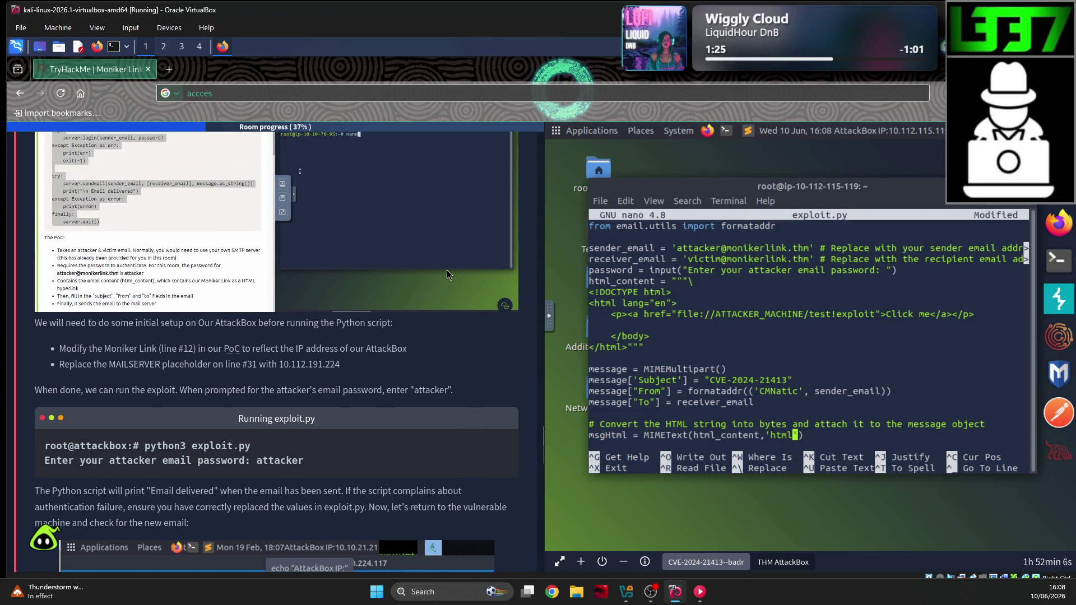
scroll(447, 274, "down", 1)
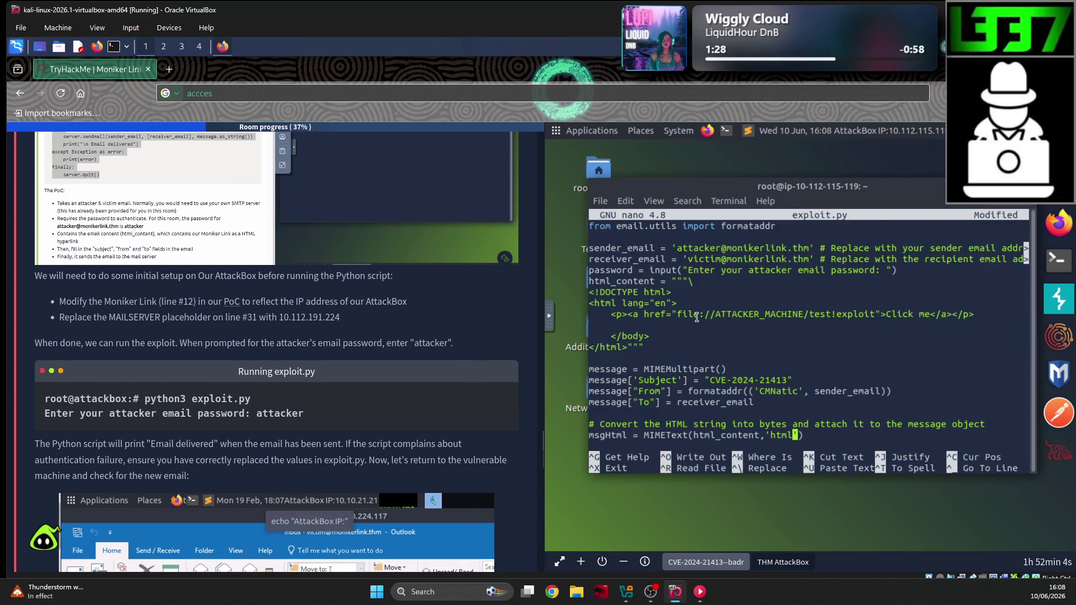
key("Up")
key("Up")
key("Up")
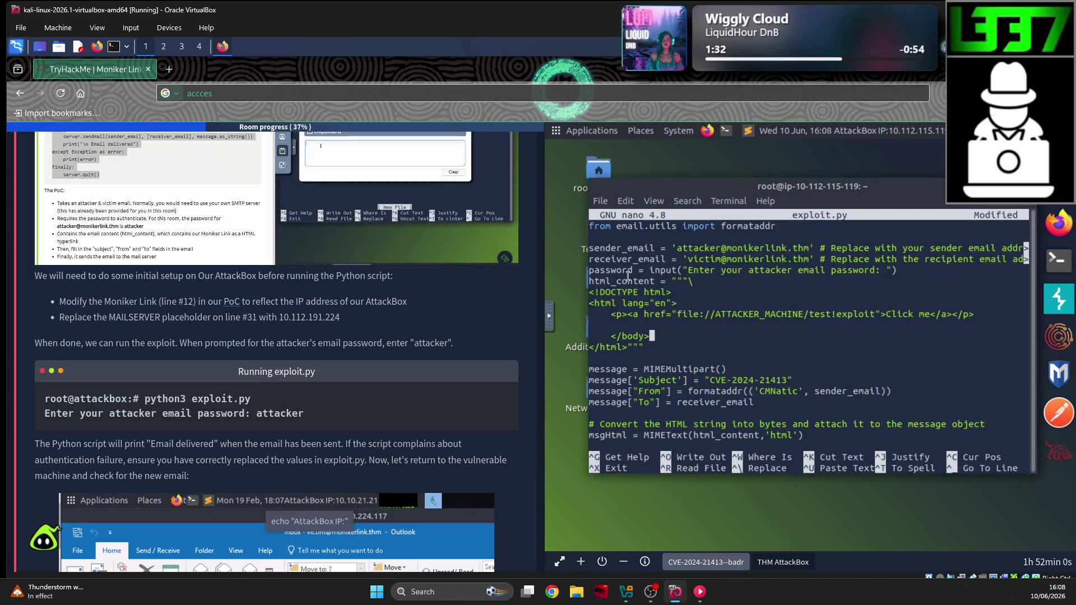
key("Up")
key("Up")
key("Up")
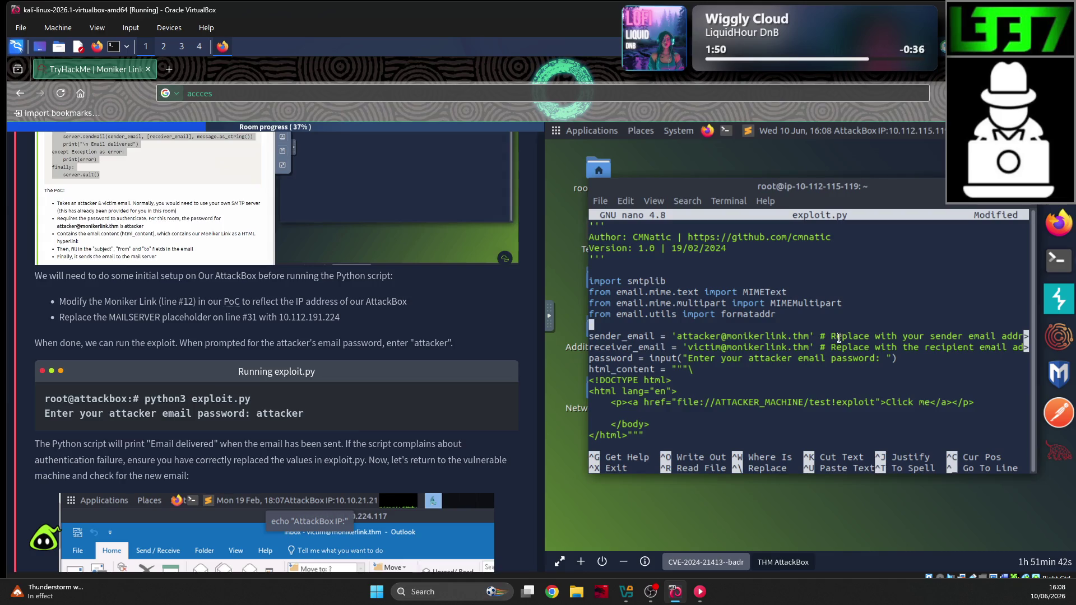
scroll(839, 341, "down", 4)
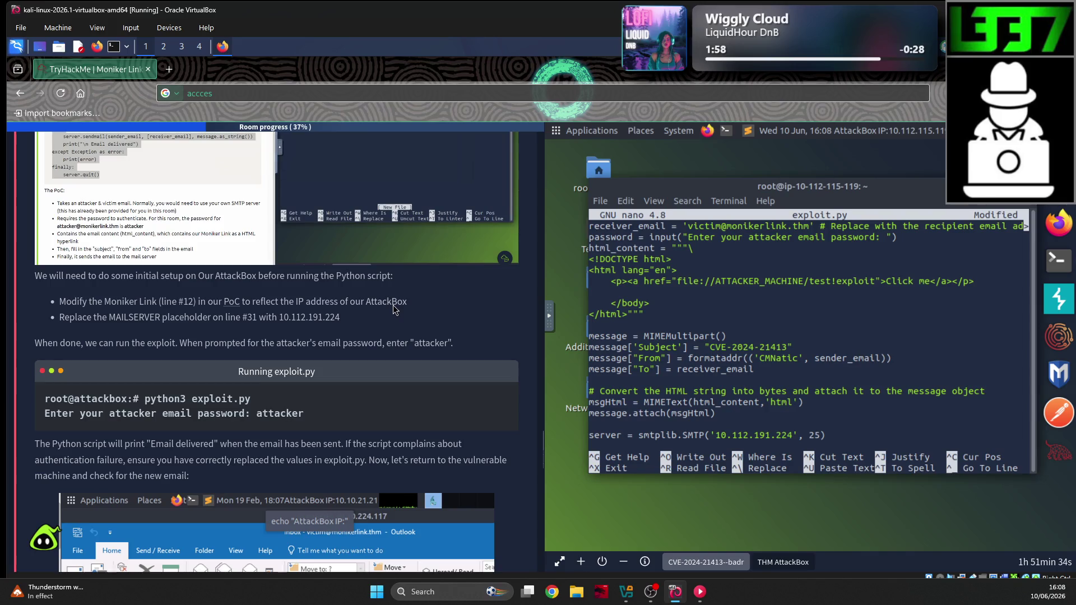
Copy the tutorial's setup instructions paragraph and its bullets.
mouse_move(415, 325)
left_mouse_down()
mouse_move(31, 285)
mouse_move(60, 285)
left_mouse_up()
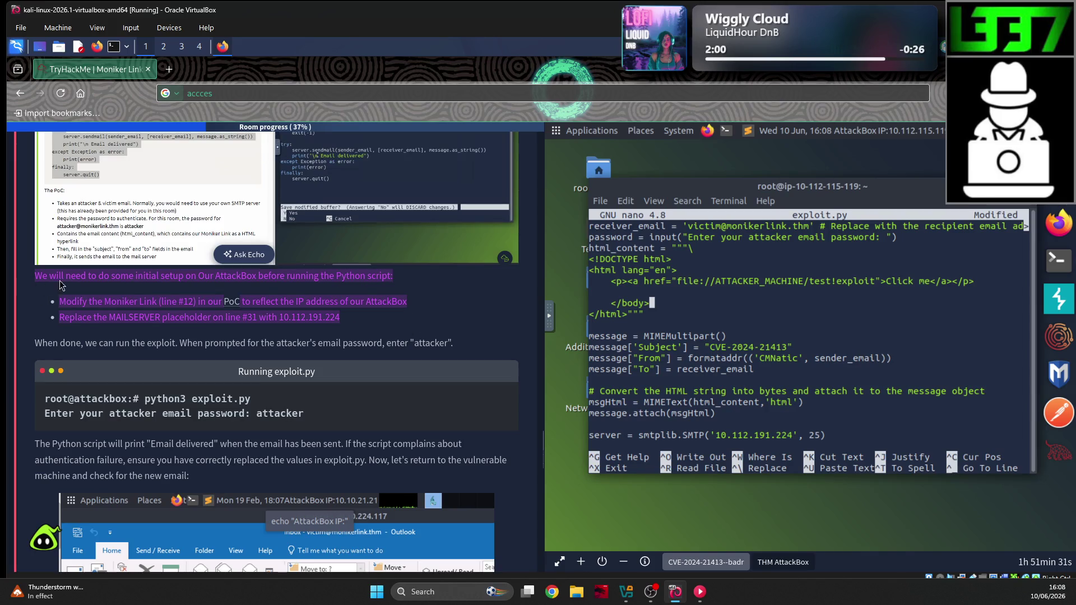
right_click(303, 279)
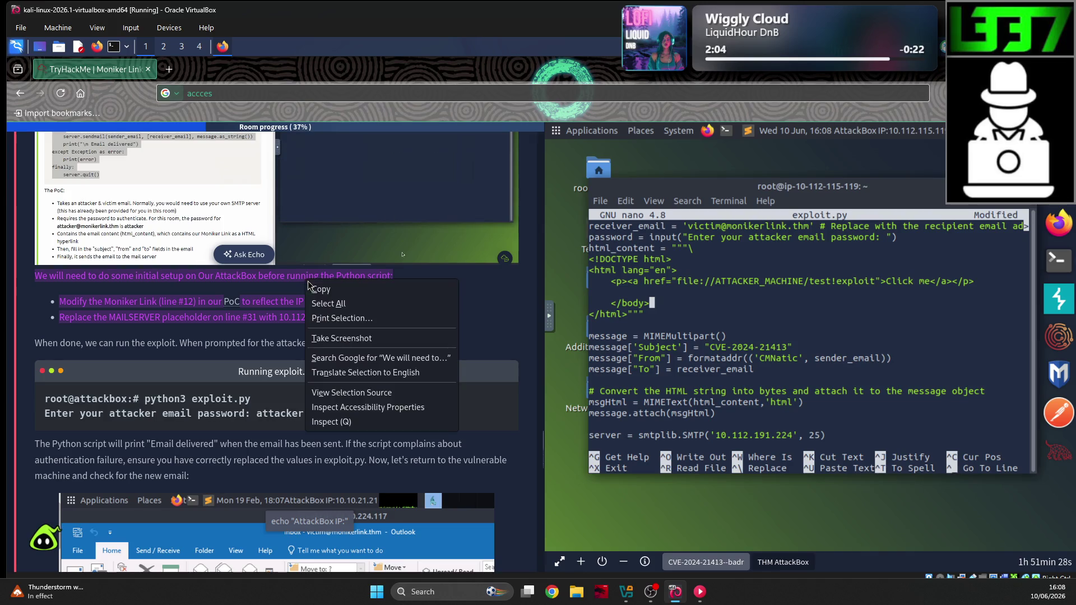
left_click(319, 288)
left_click(463, 311)
scroll(772, 321, "up", 6)
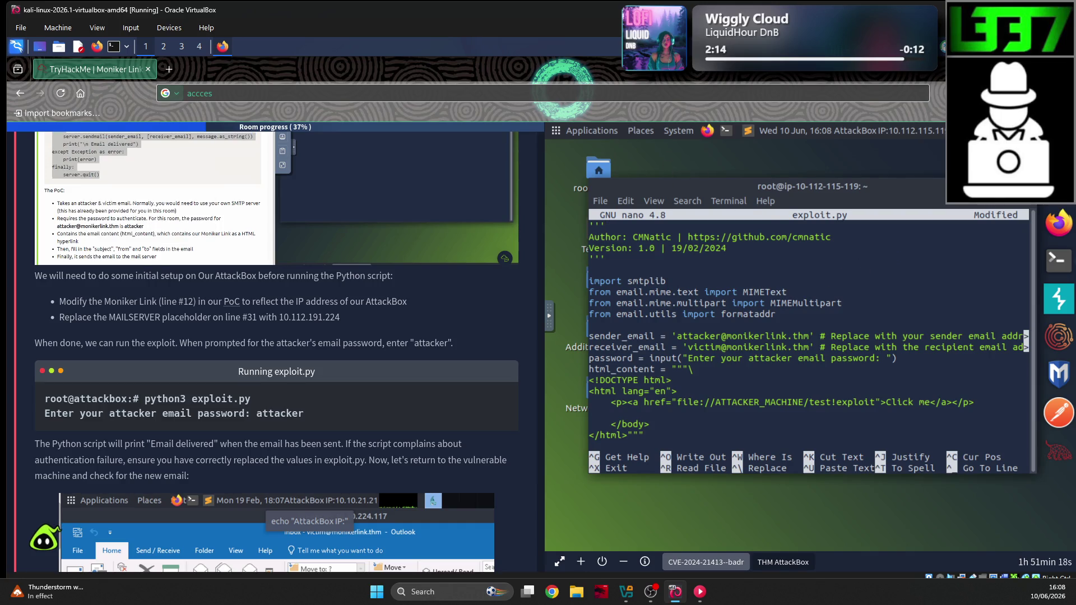
Move the editor window aside, then save exploit.py and exit nano.
left_click_drag(776, 186, 809, 157)
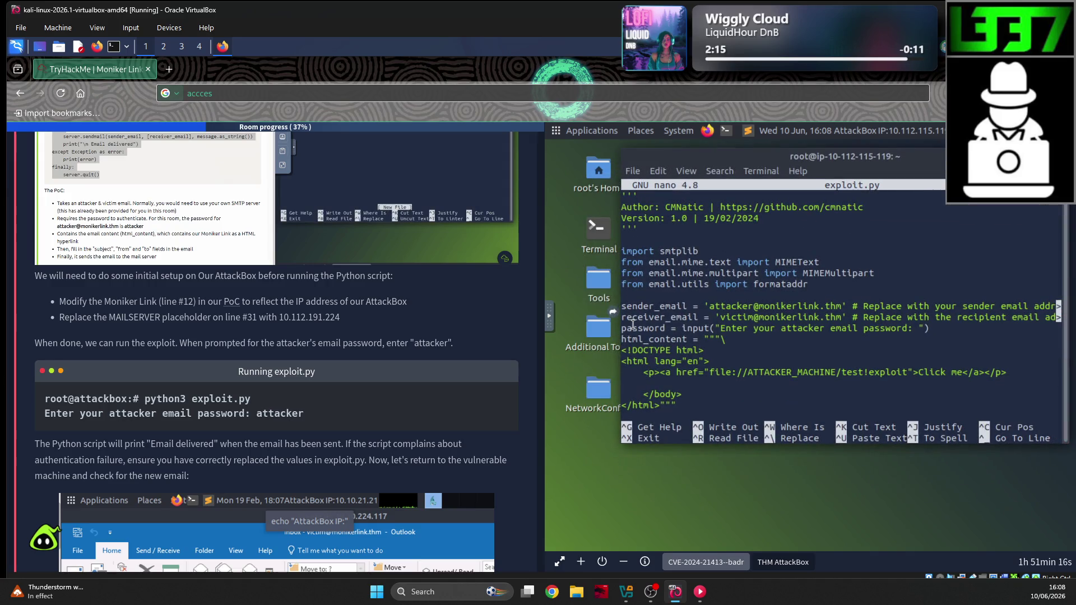
left_click(598, 232)
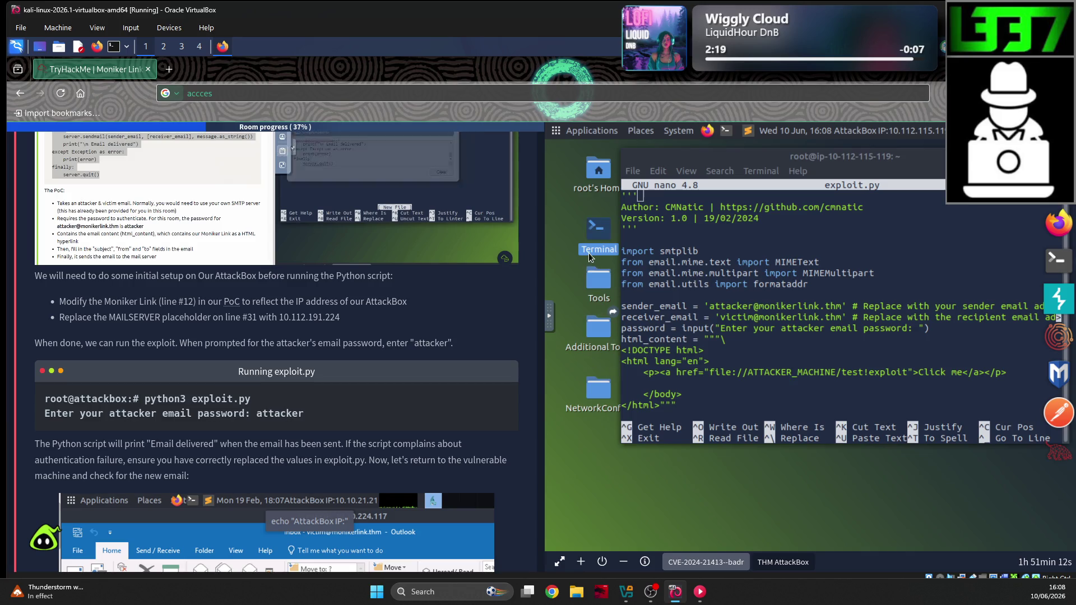
left_click(756, 235)
key("ctrl+x")
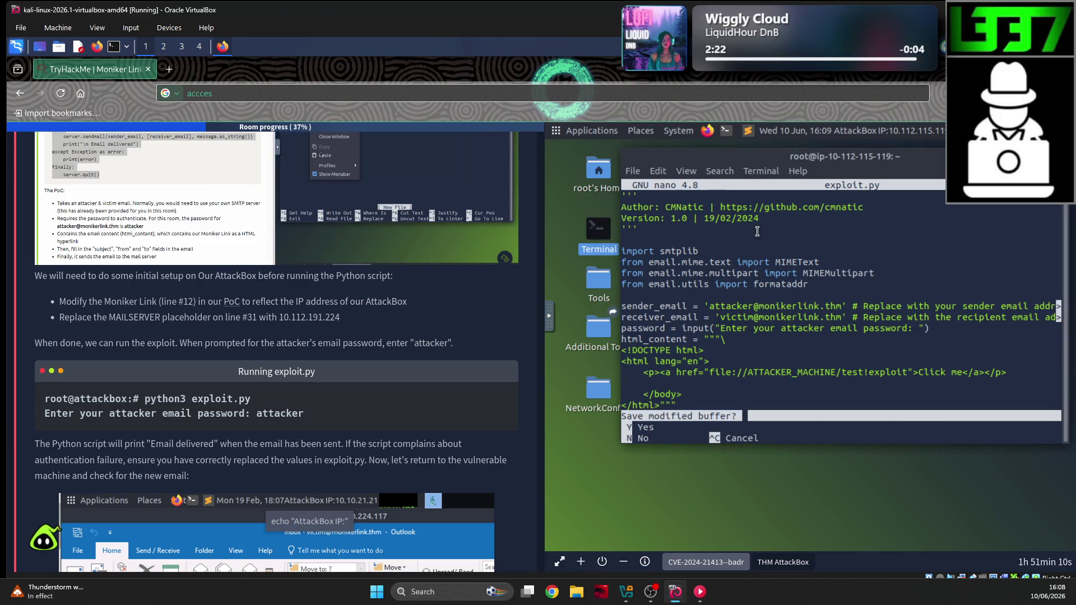
key("y")
key("Return")
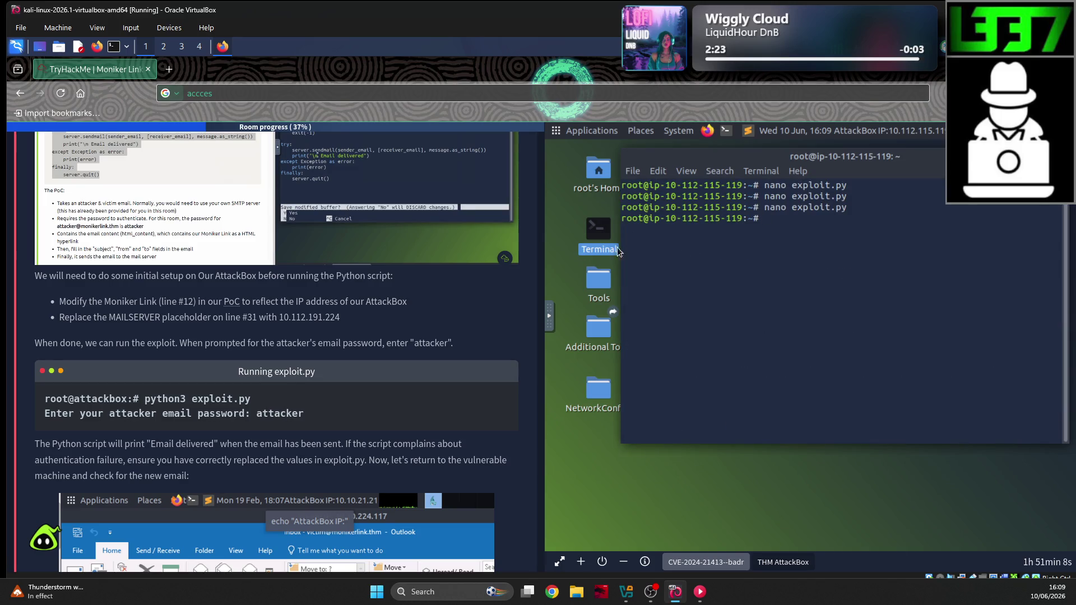
Open /etc/hosts in nano, fixing a stray character in the path.
type("nano /etc/h")
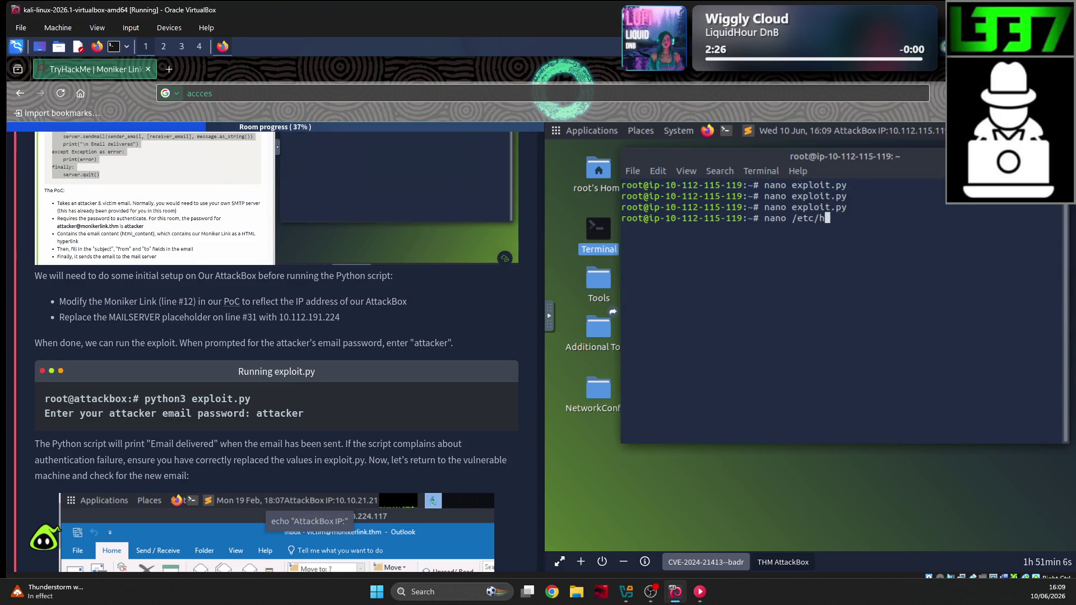
key("Left")
key("Left")
key("Left")
key("BackSpace")
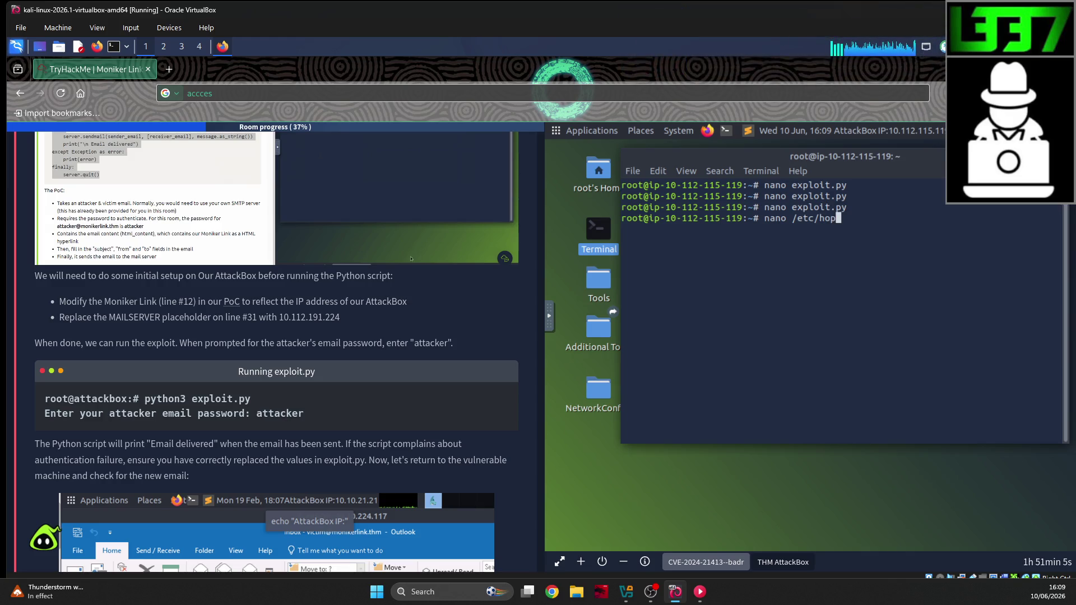
key("End")
key("Return")
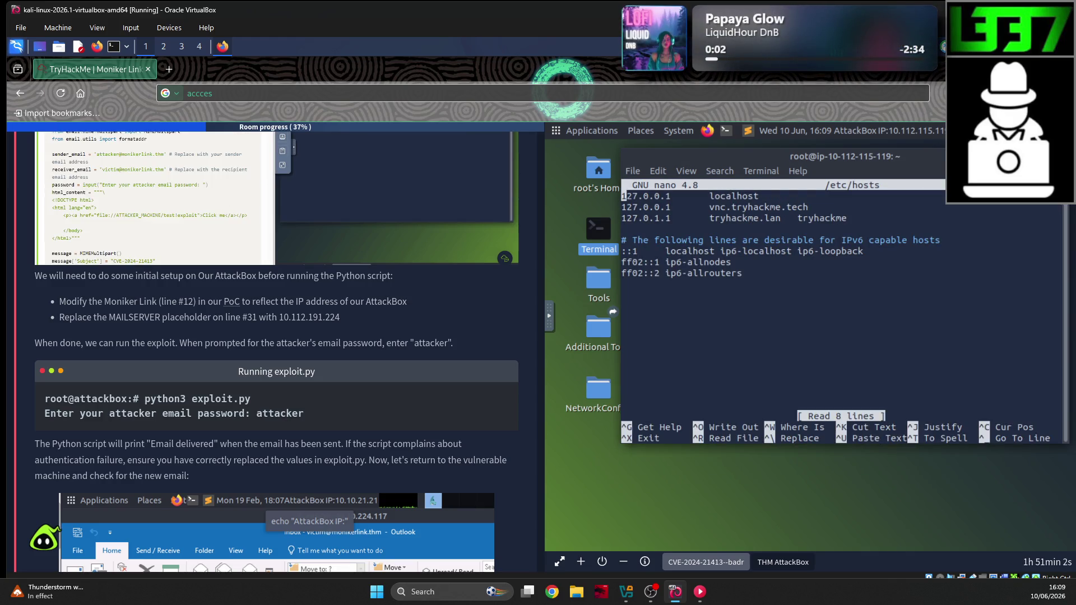
Add '10.112.191.224 monikerlink.thm' on a new line below the 127.0.1.1 entry.
left_click(629, 218)
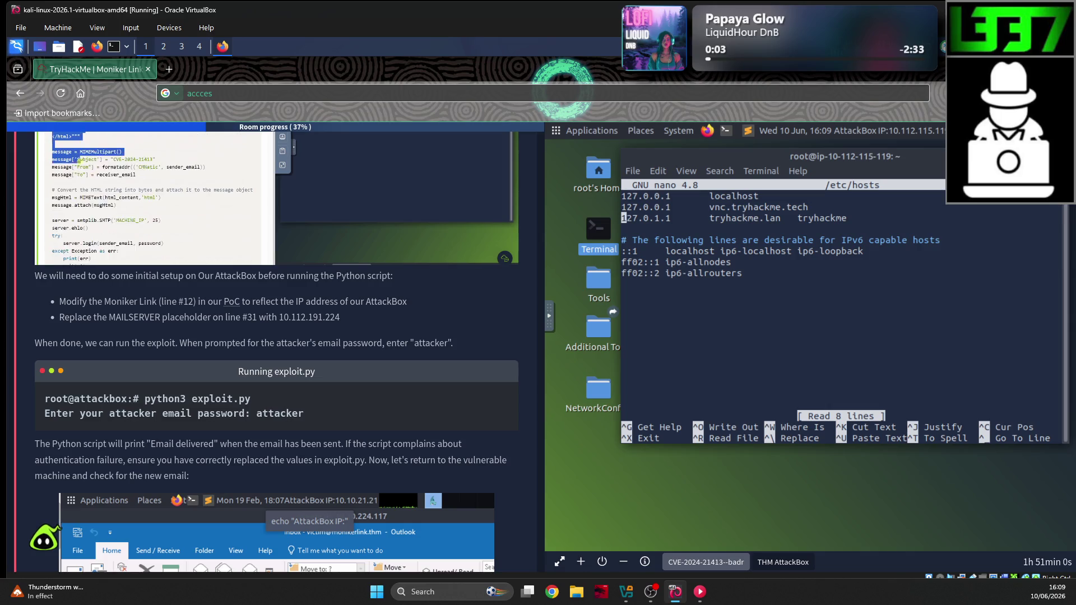
left_click(646, 218)
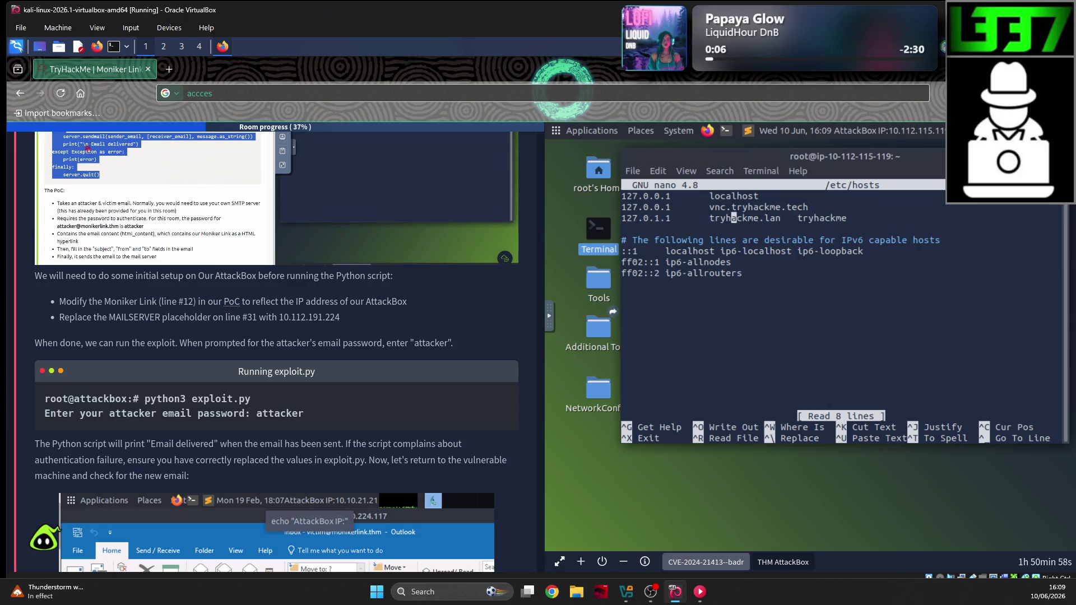
key("Right")
key("Right")
key("Right")
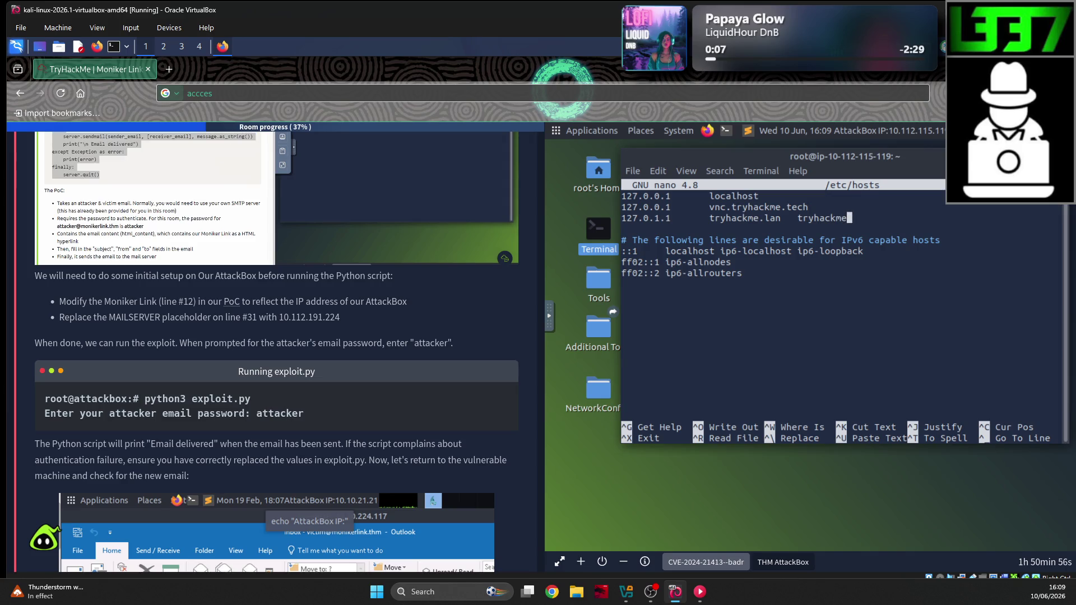
key("Return")
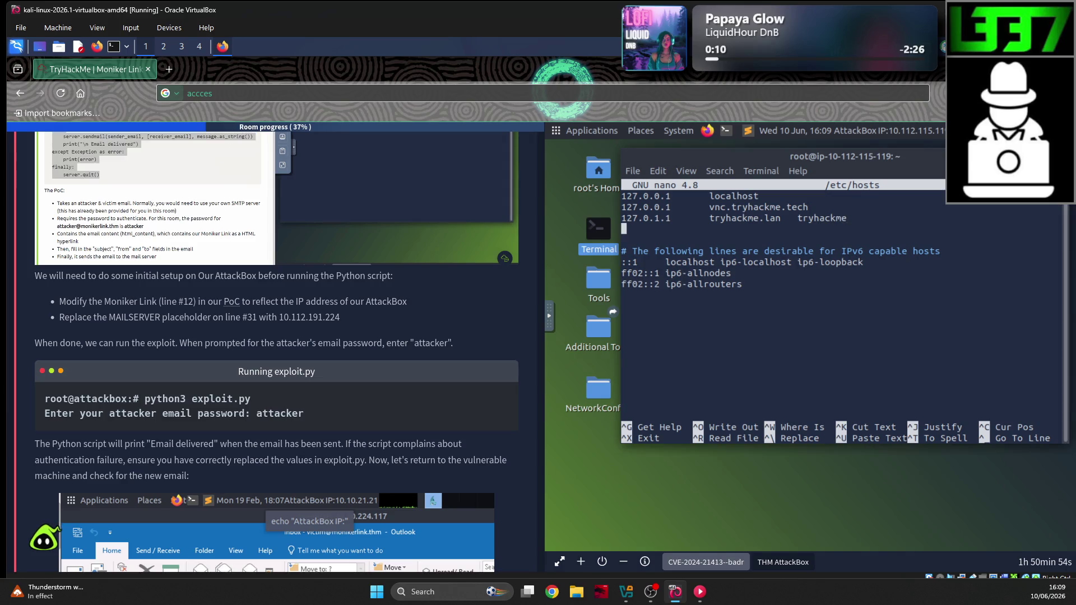
type("10.112.191.224")
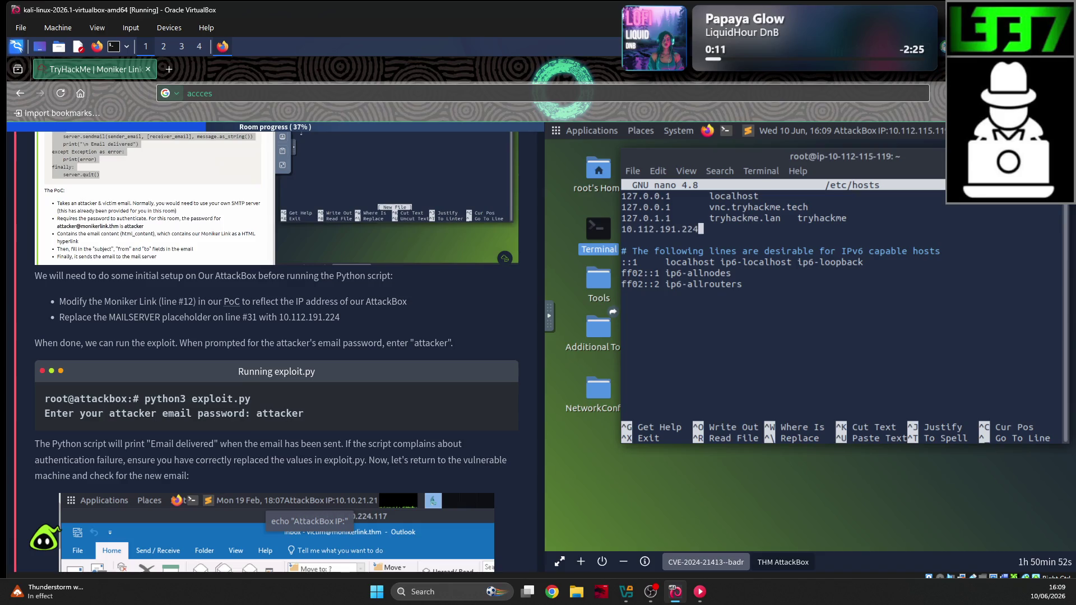
type(" m")
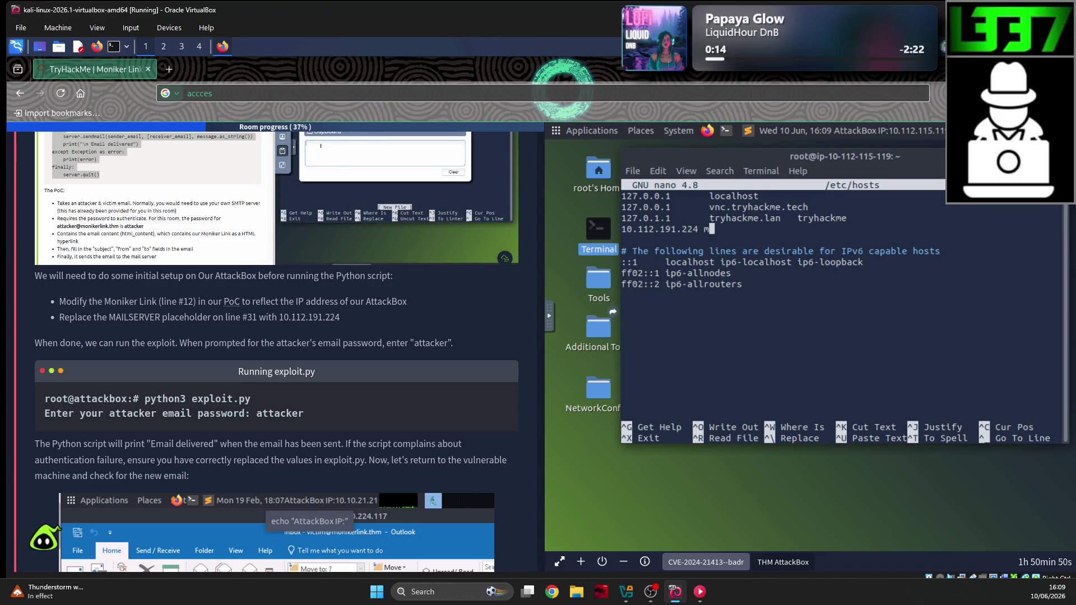
type("onikerlink")
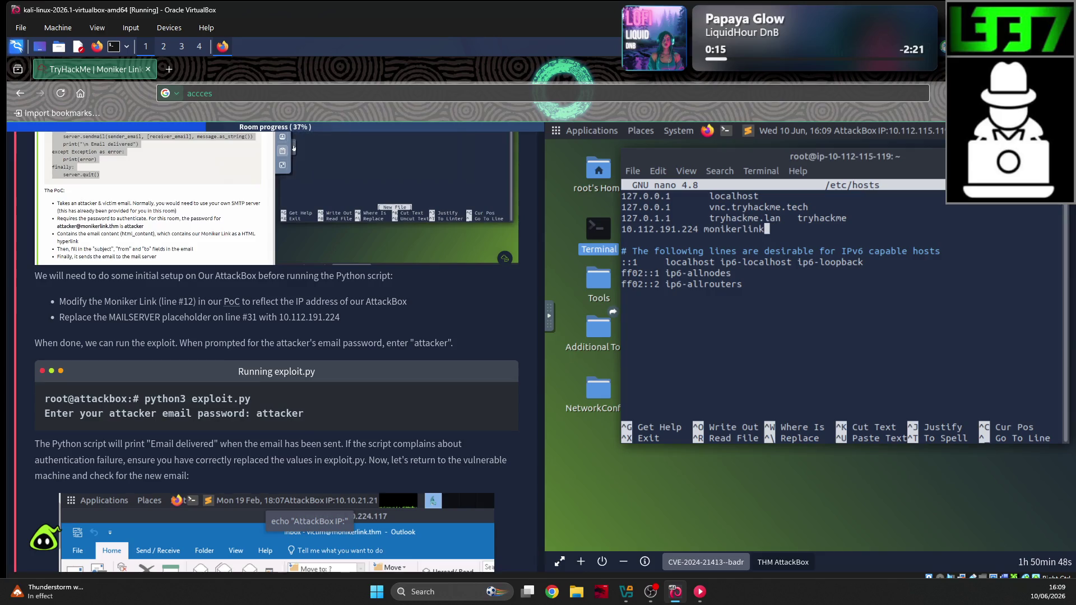
type(".th")
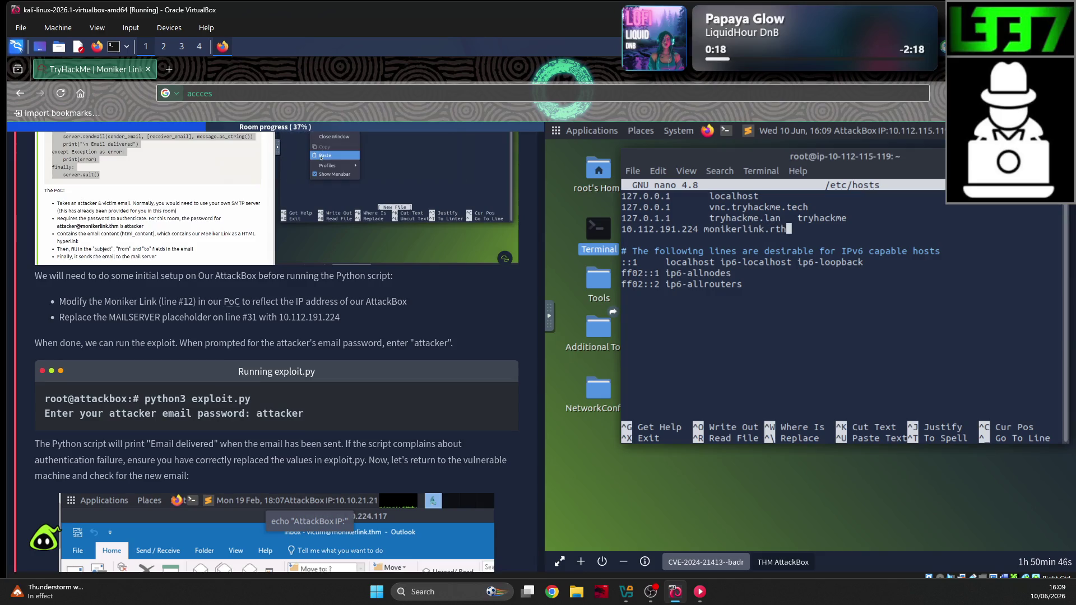
type("m")
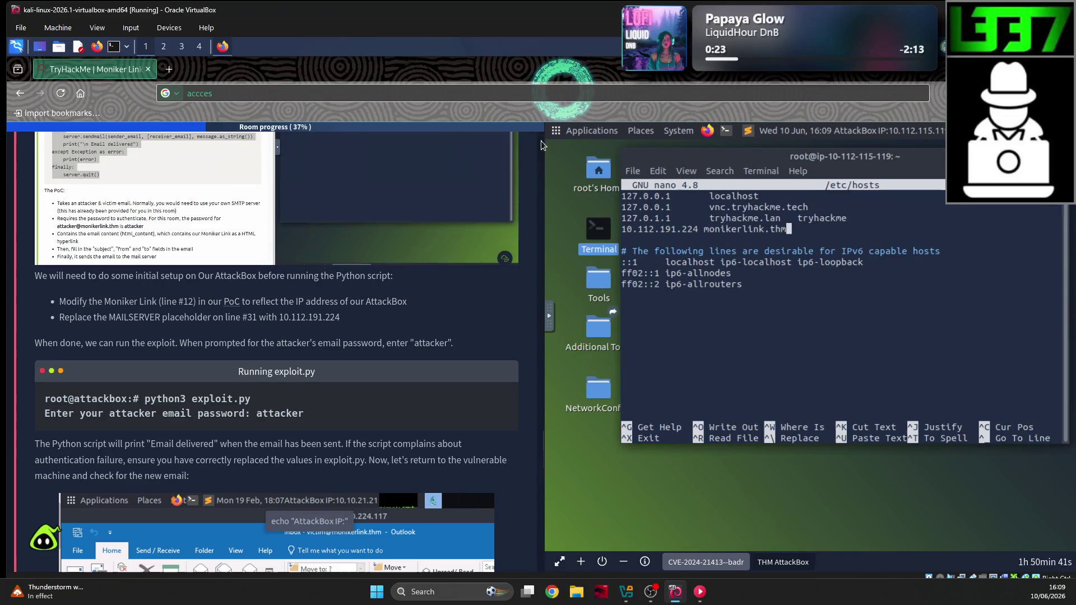
Check the Kali machine's hosts file with cat /etc/hosts, then hide that terminal.
key("ctrl+alt+t")
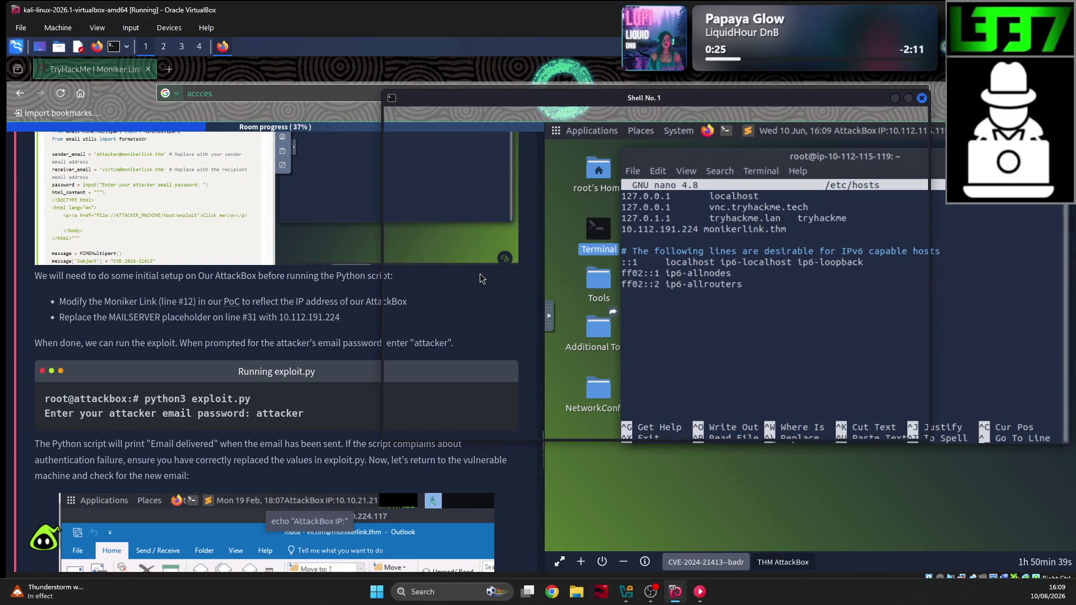
type("cat /etc/hos")
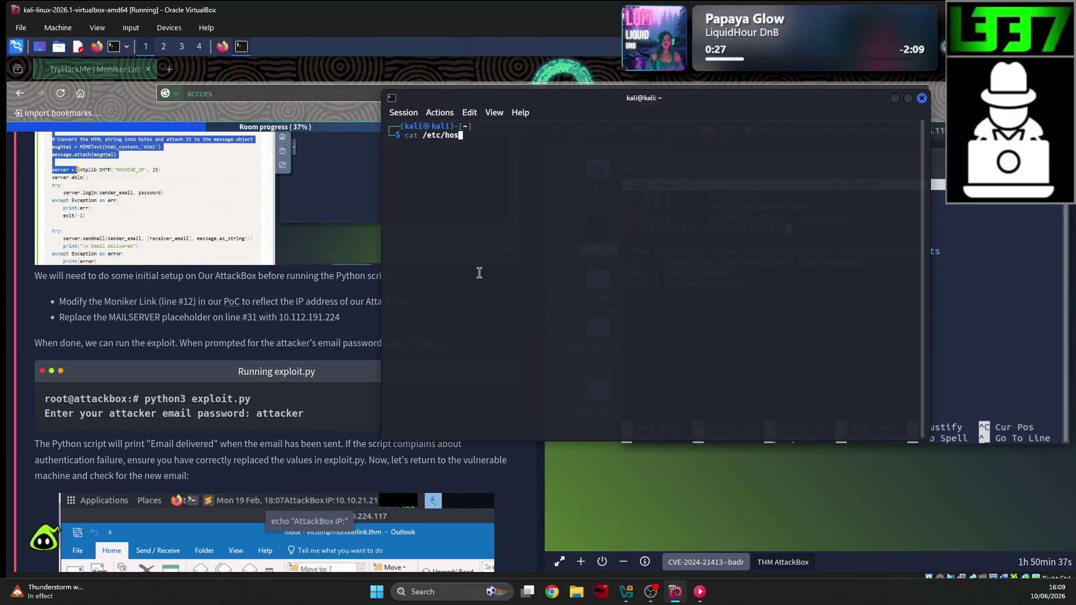
type("ts")
key("Return")
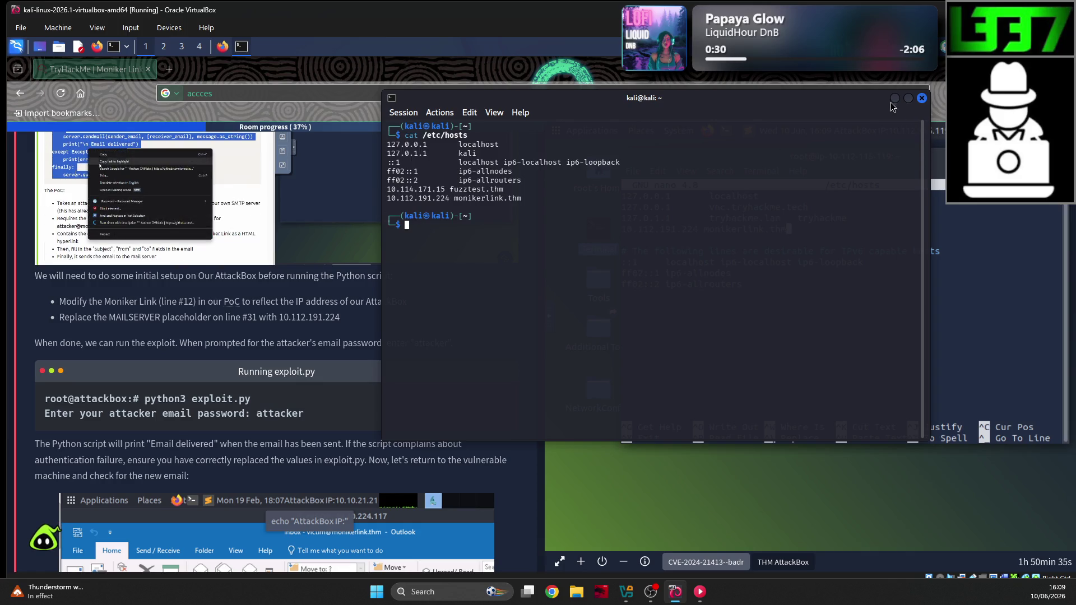
left_click(894, 99)
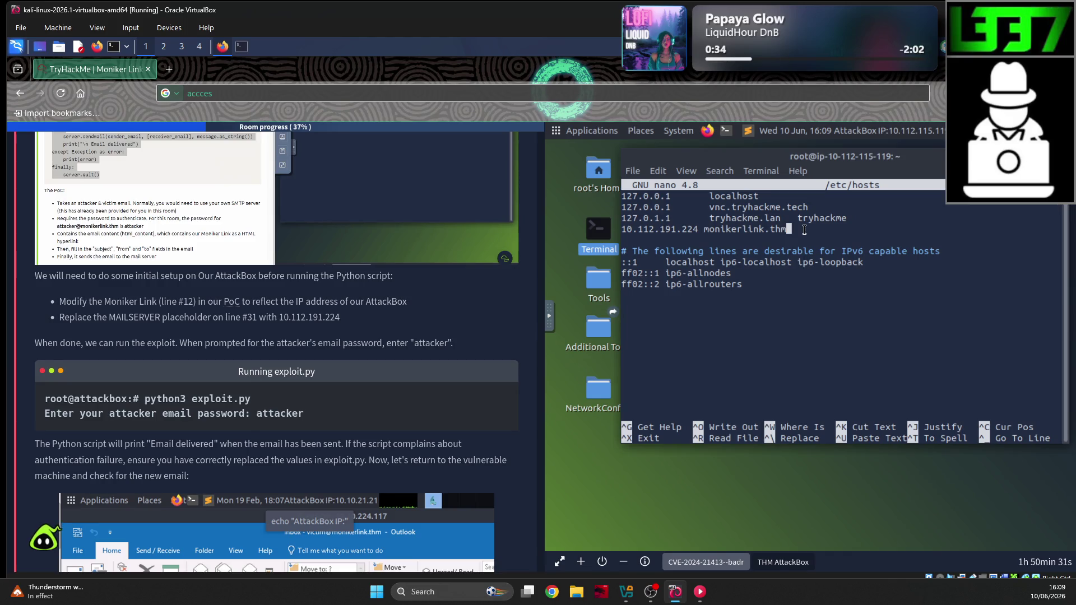
Save the edited /etc/hosts, exit nano, and shift the terminal slightly left.
key("ctrl+x")
key("y")
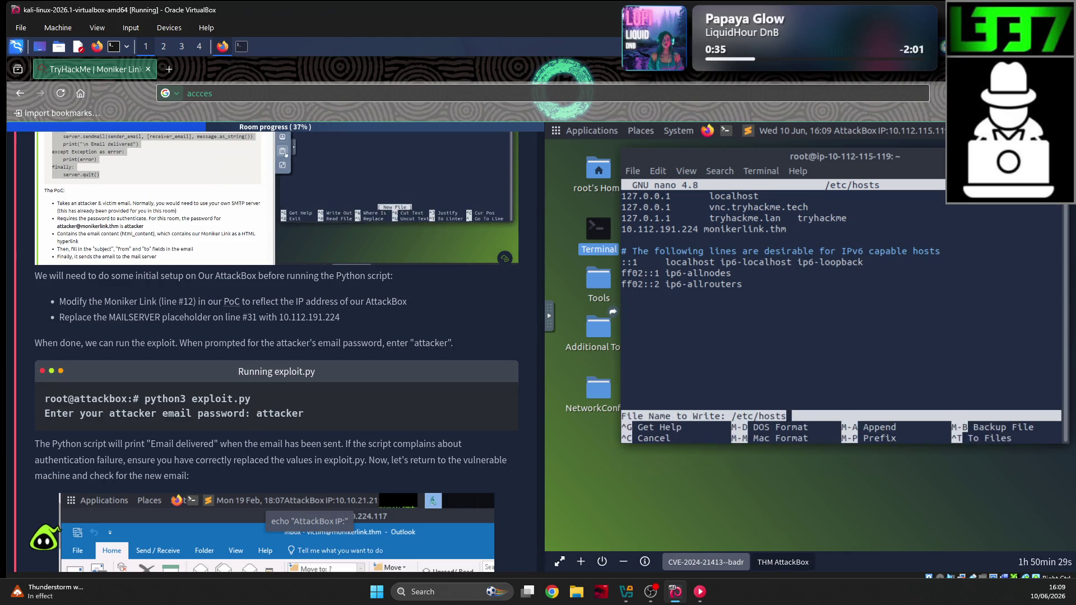
key("Return")
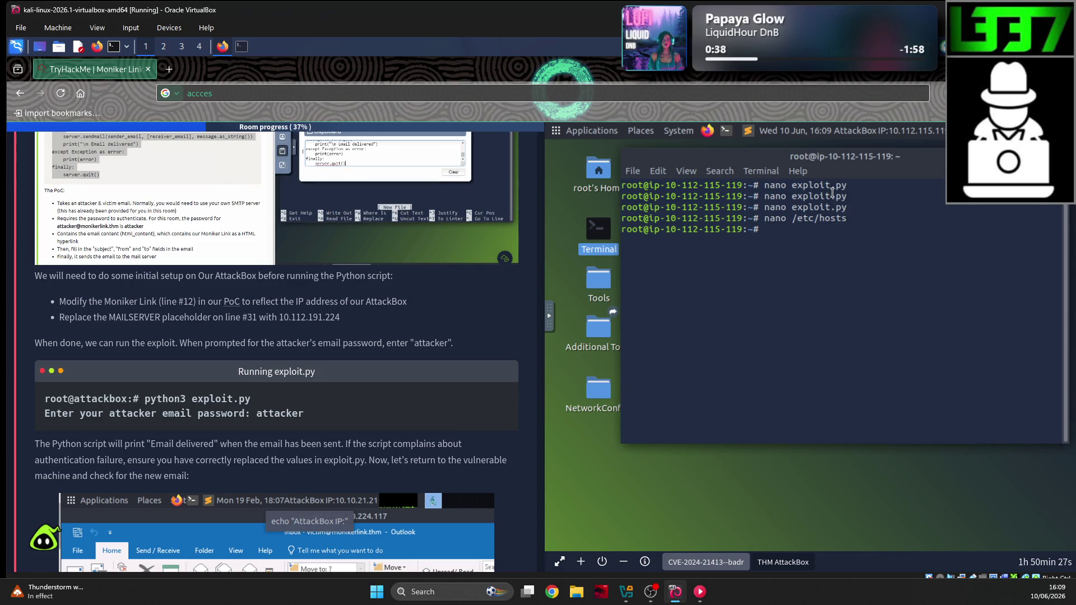
left_click_drag(868, 163, 813, 168)
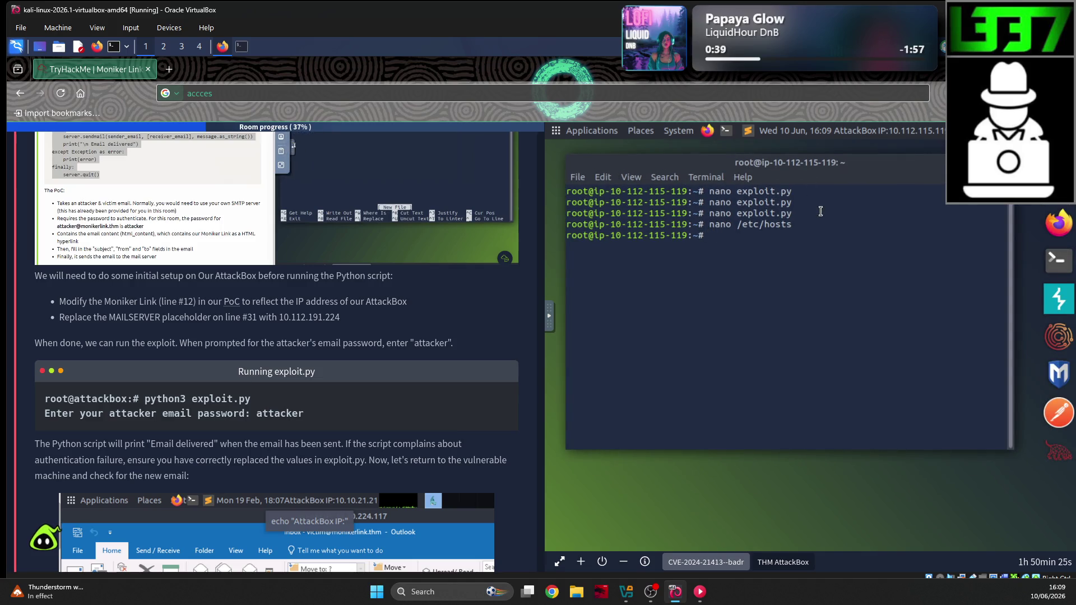
Run python3 exploit.py and enter the attacker email password to send the Moniker Link email.
type("python3 exploi")
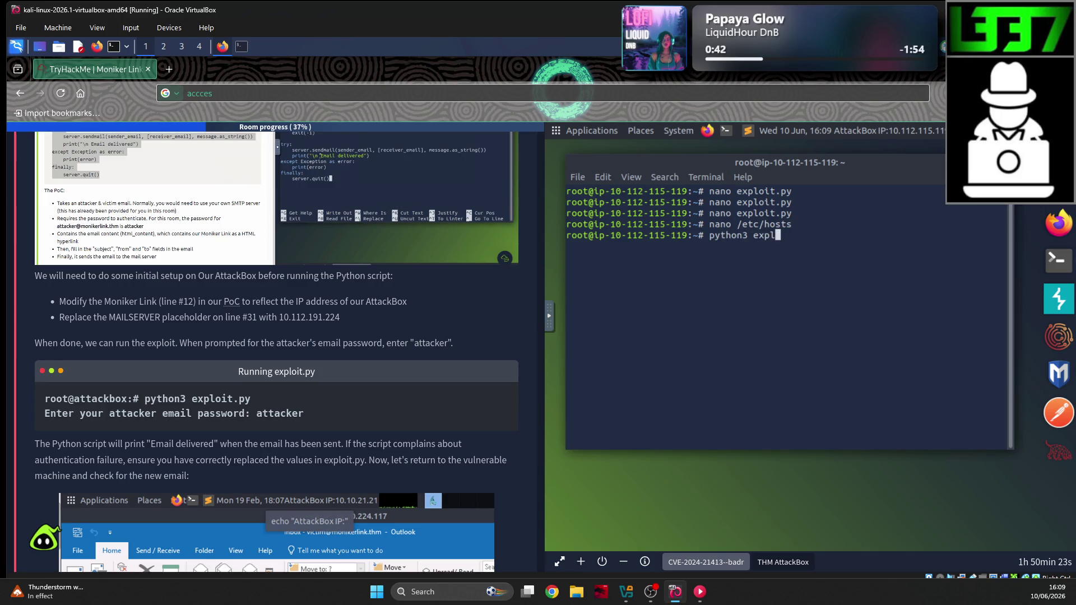
type("t.py")
key("Return")
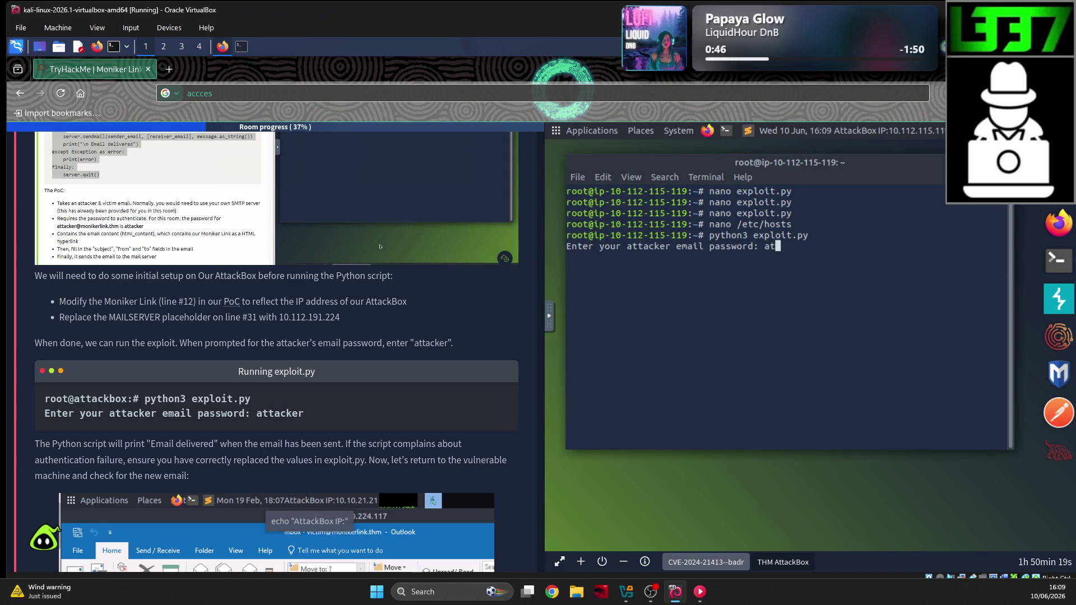
type("er")
key("Return")
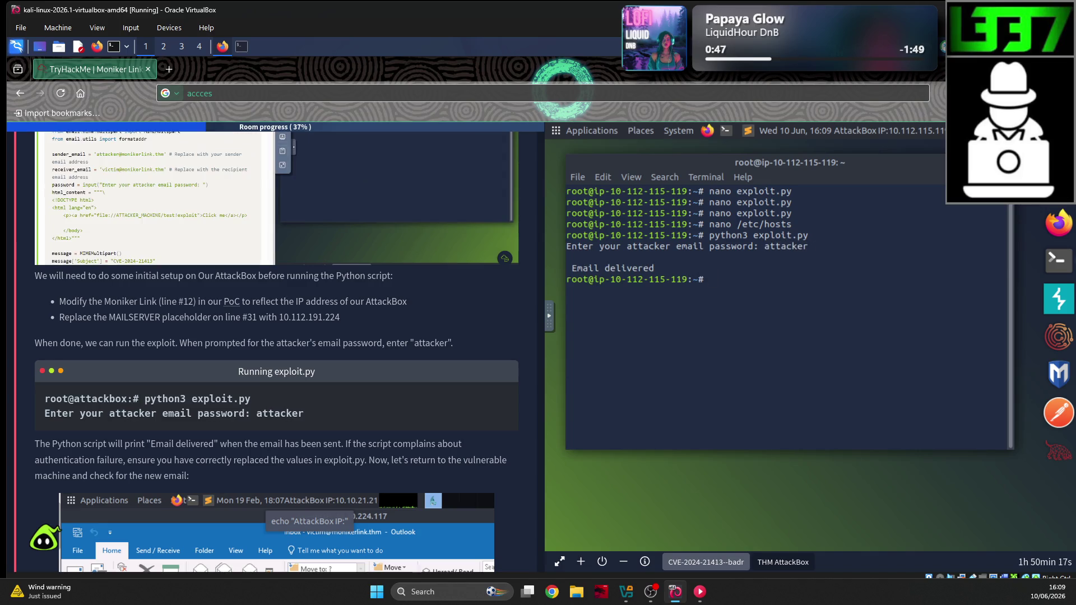
left_click(715, 567)
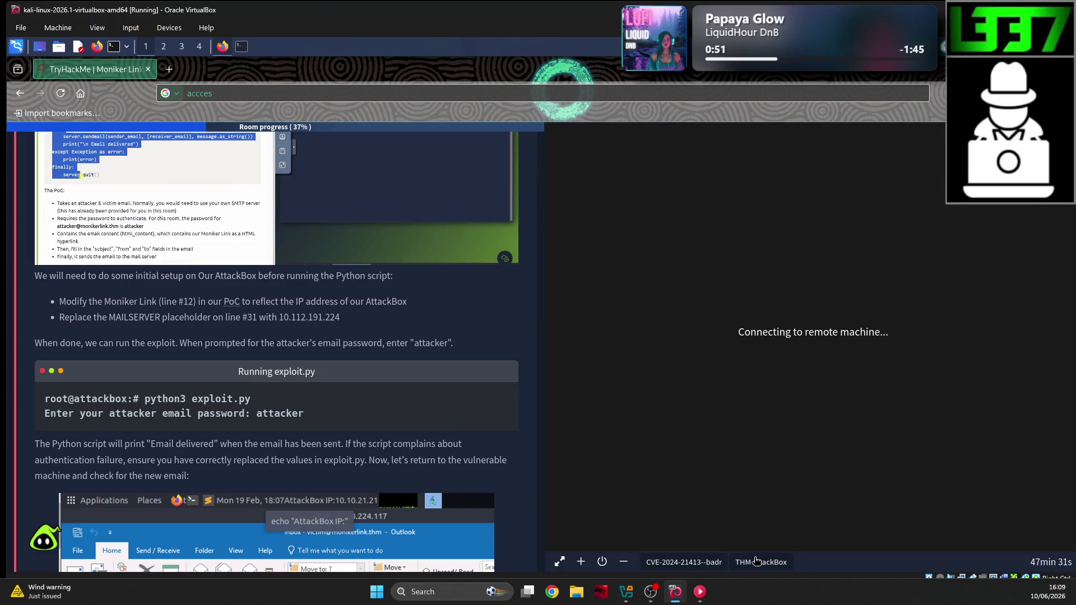
Scroll the task page to the Click me instruction and Responder's NTLMv2 hash output.
scroll(304, 268, "down", 5)
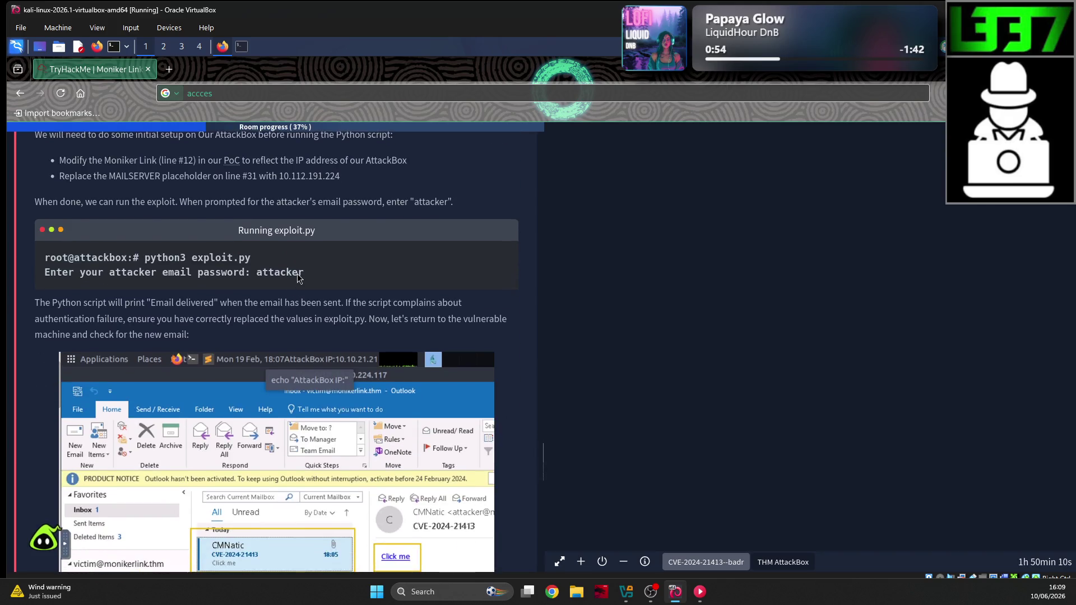
scroll(303, 264, "down", 4)
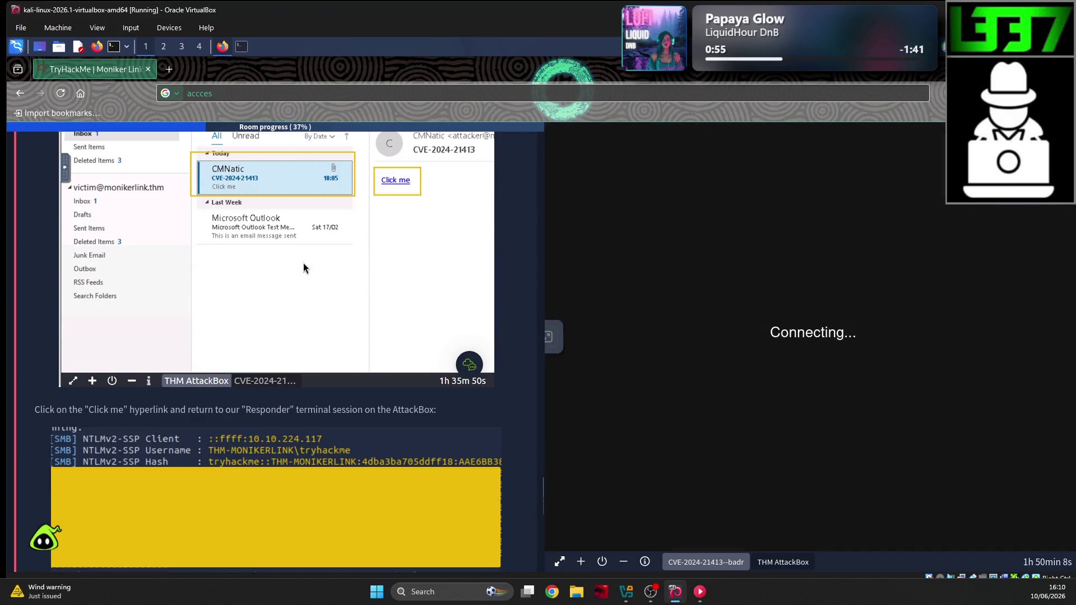
scroll(304, 267, "up", 5)
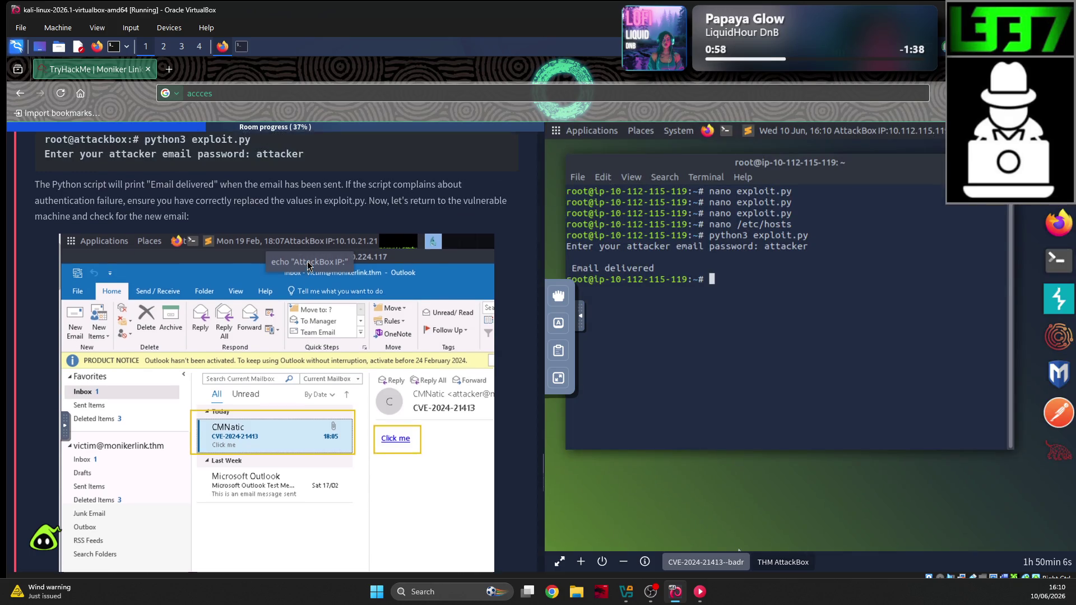
scroll(305, 264, "up", 3)
scroll(305, 263, "down", 8)
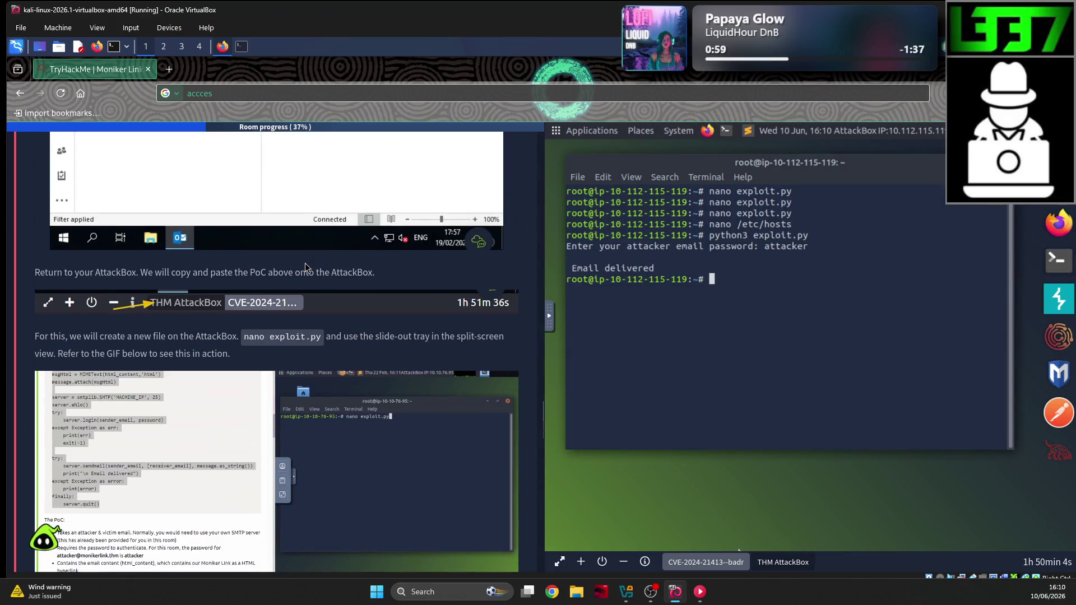
scroll(305, 264, "up", 8)
scroll(306, 265, "down", 6)
scroll(305, 262, "down", 9)
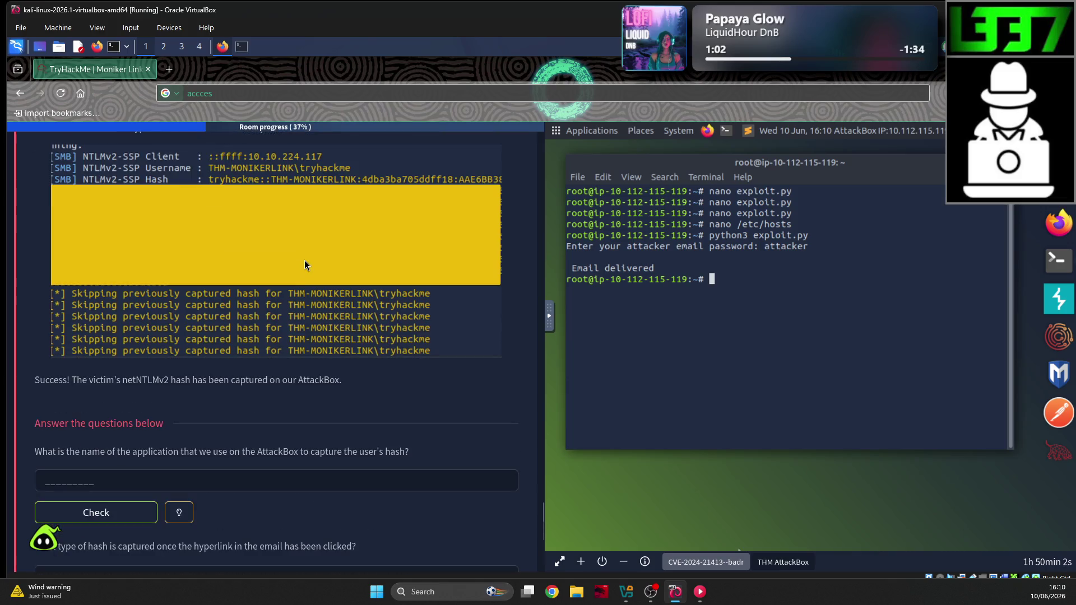
scroll(304, 260, "up", 2)
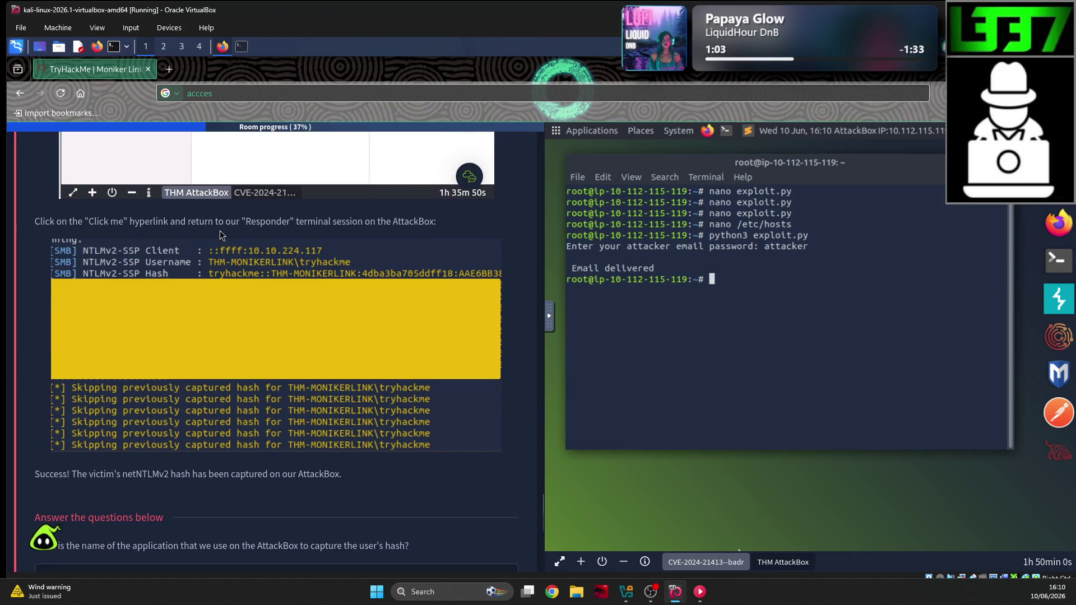
scroll(300, 245, "up", 8)
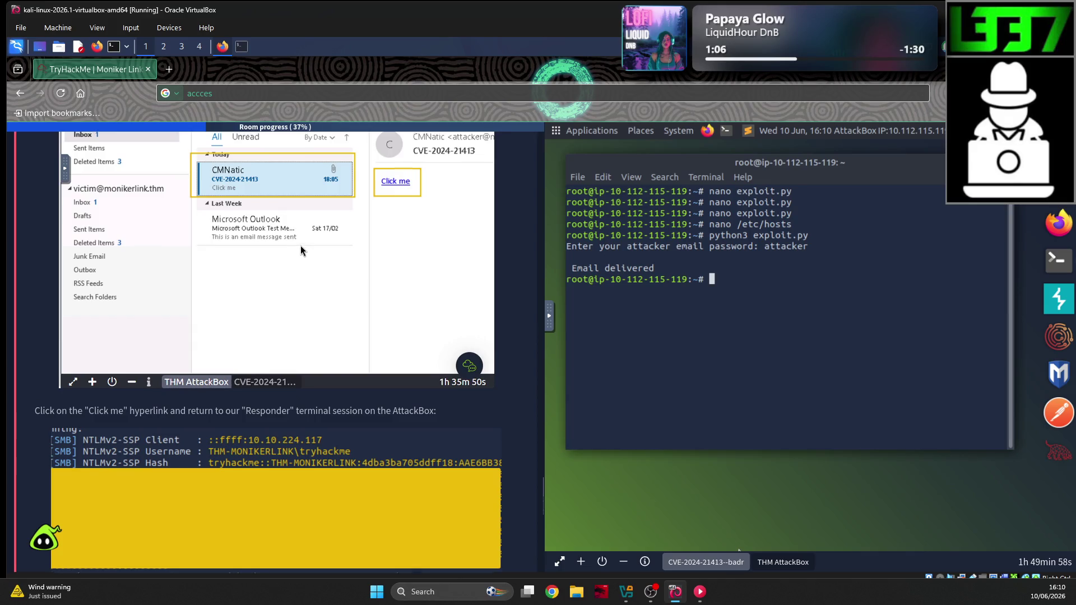
scroll(300, 247, "up", 3)
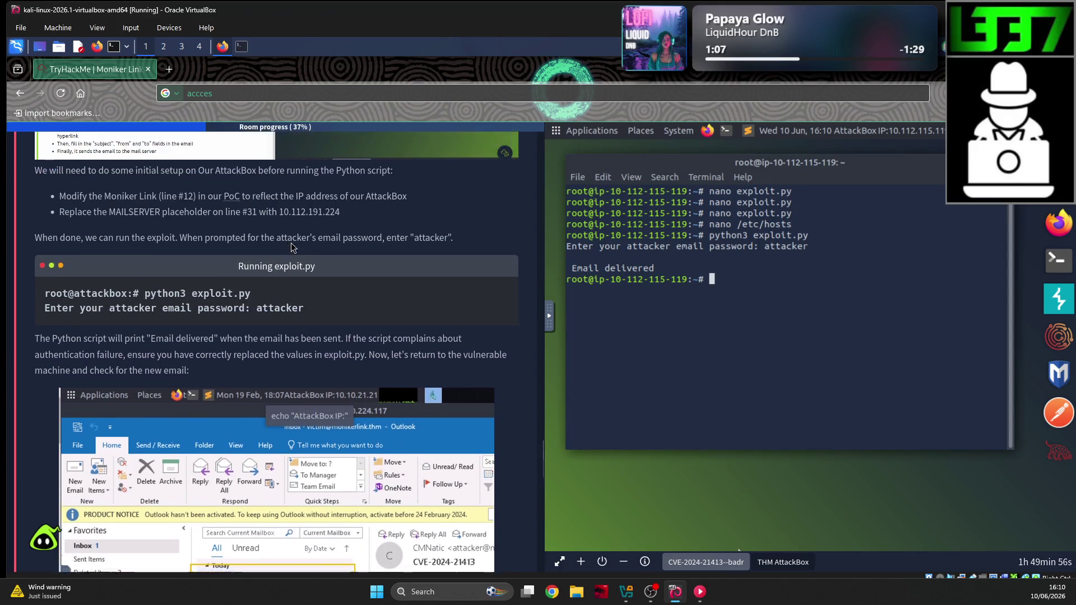
scroll(291, 247, "up", 2)
scroll(291, 245, "up", 12)
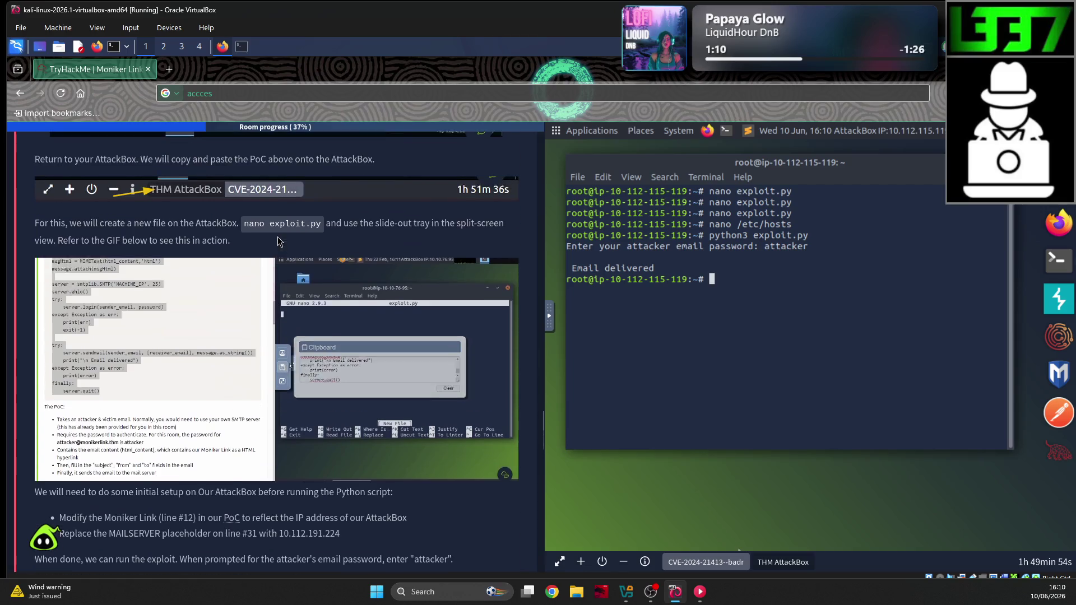
scroll(277, 236, "down", 10)
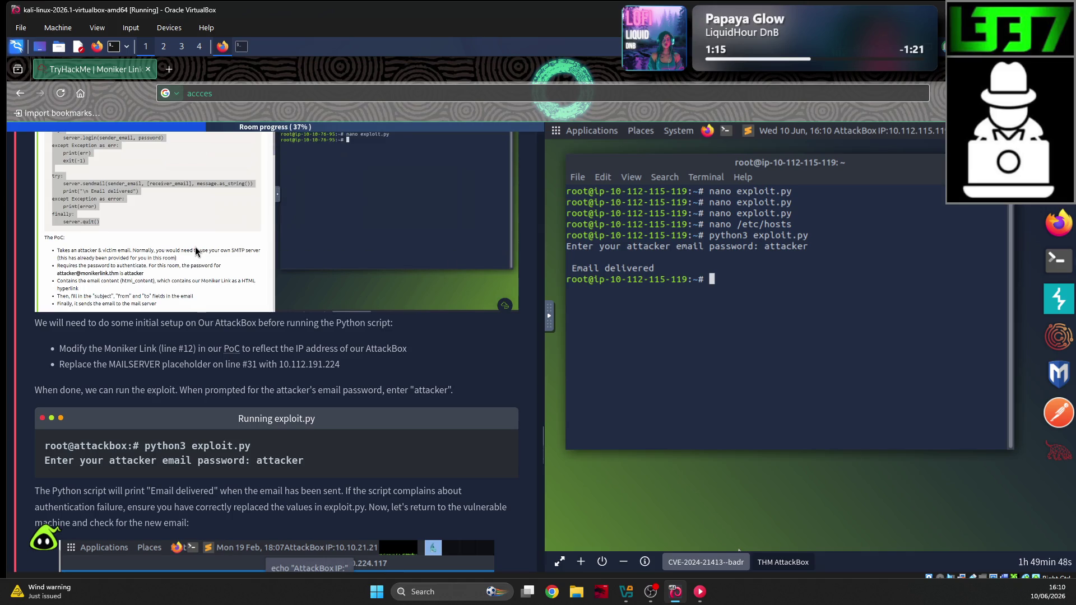
scroll(195, 250, "down", 2)
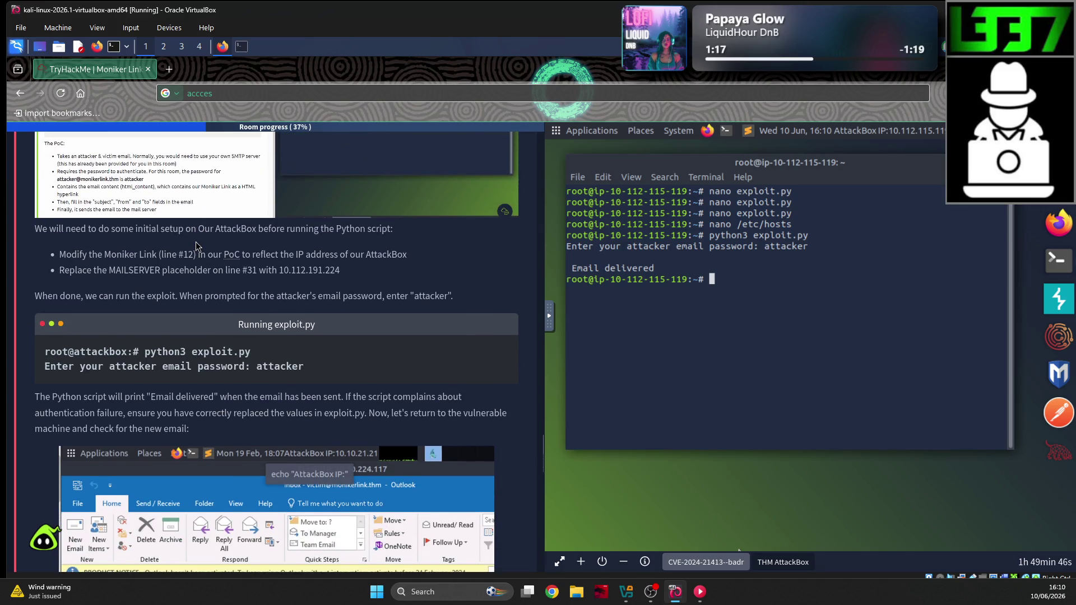
scroll(196, 247, "down", 2)
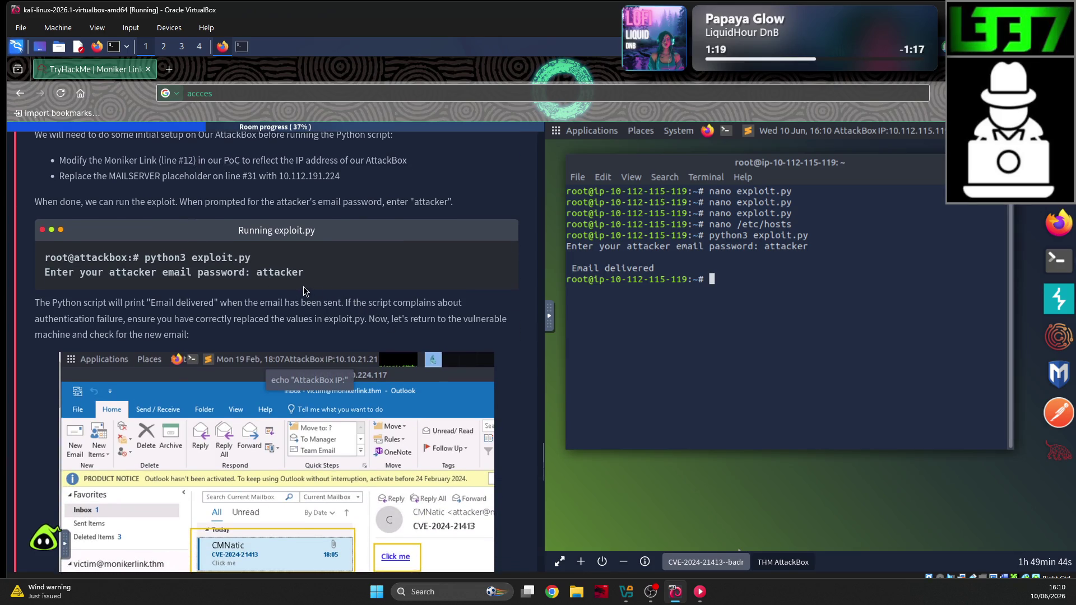
scroll(286, 283, "down", 8)
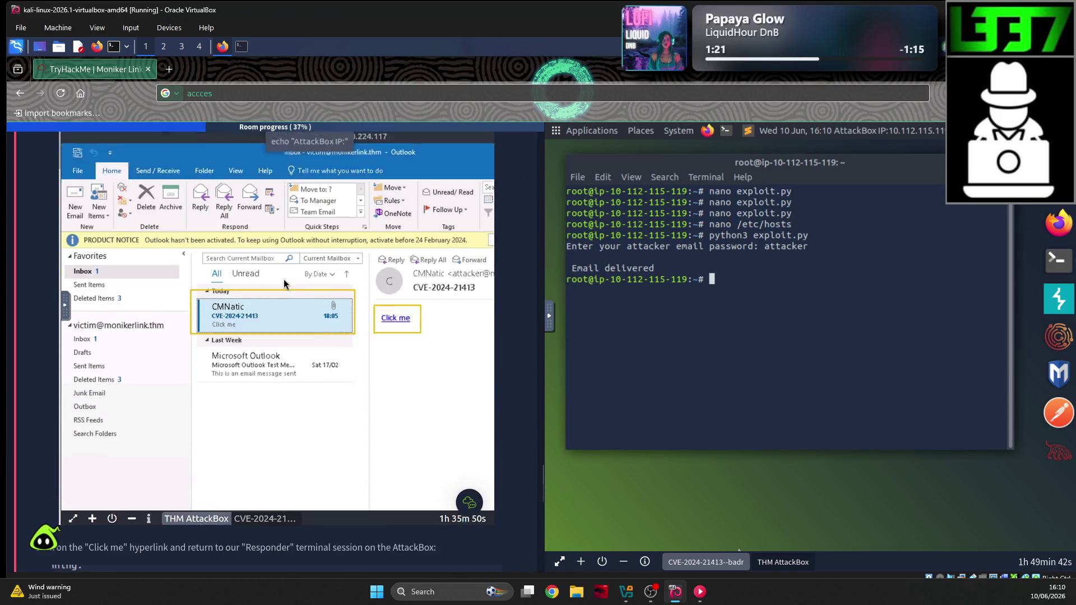
scroll(131, 353, "down", 1)
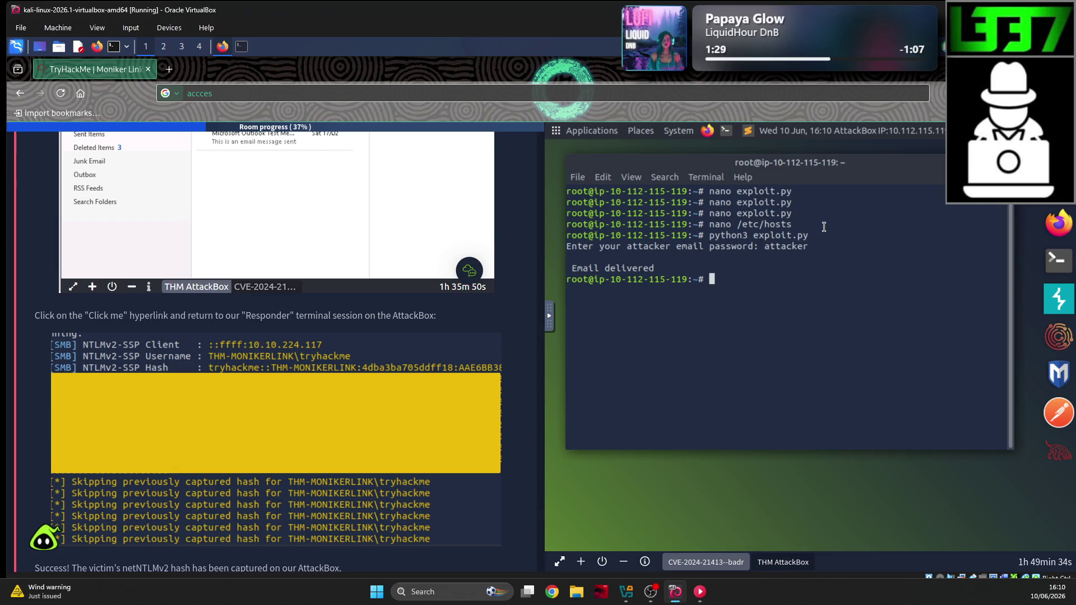
List network interfaces with ip a and start Responder on ens5.
type("resp")
type("pond")
key("BackSpace")
key("BackSpace")
key("BackSpace")
type("ip a")
key("Return")
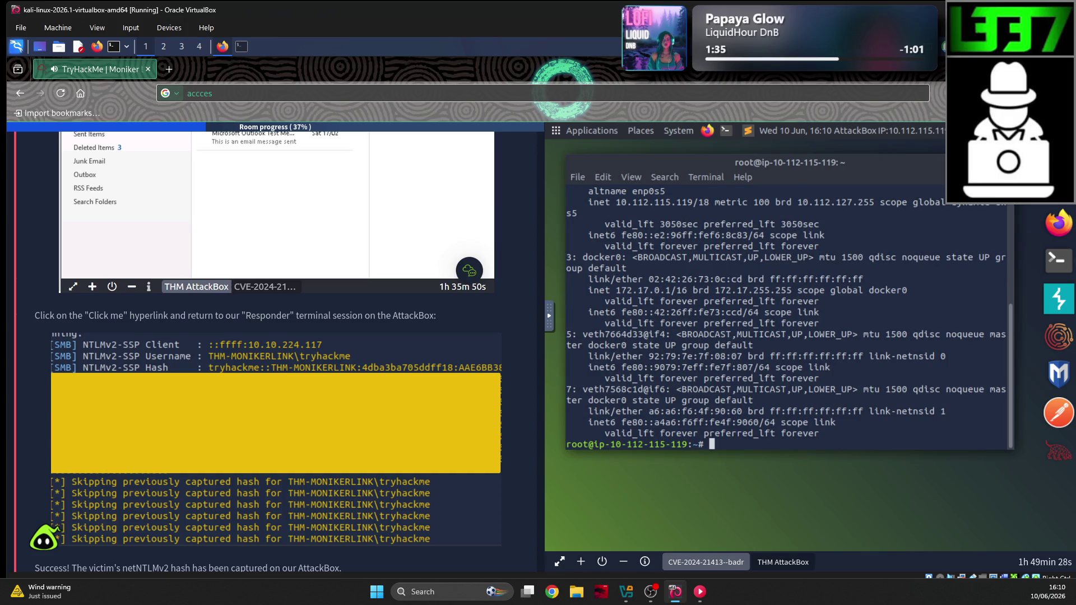
scroll(710, 269, "up", 5)
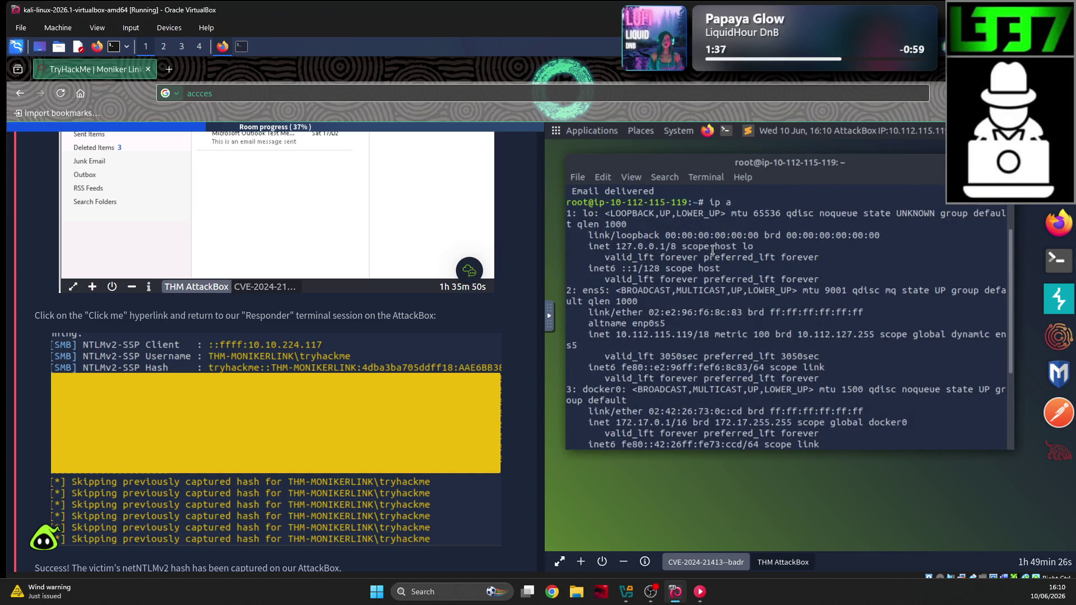
type("respo")
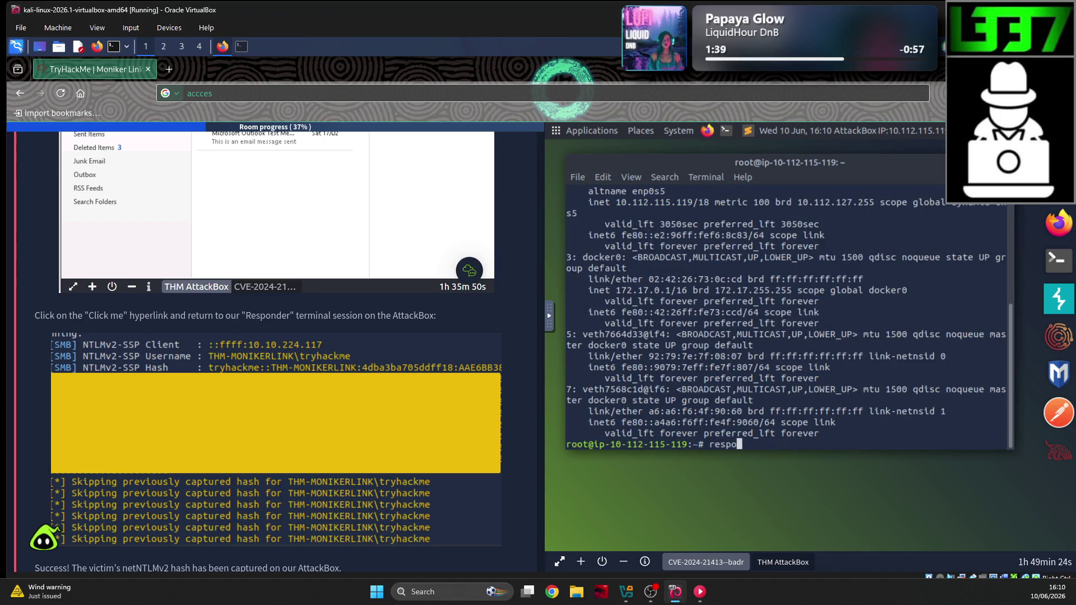
type("nder -I e")
type("ns5")
key("Return")
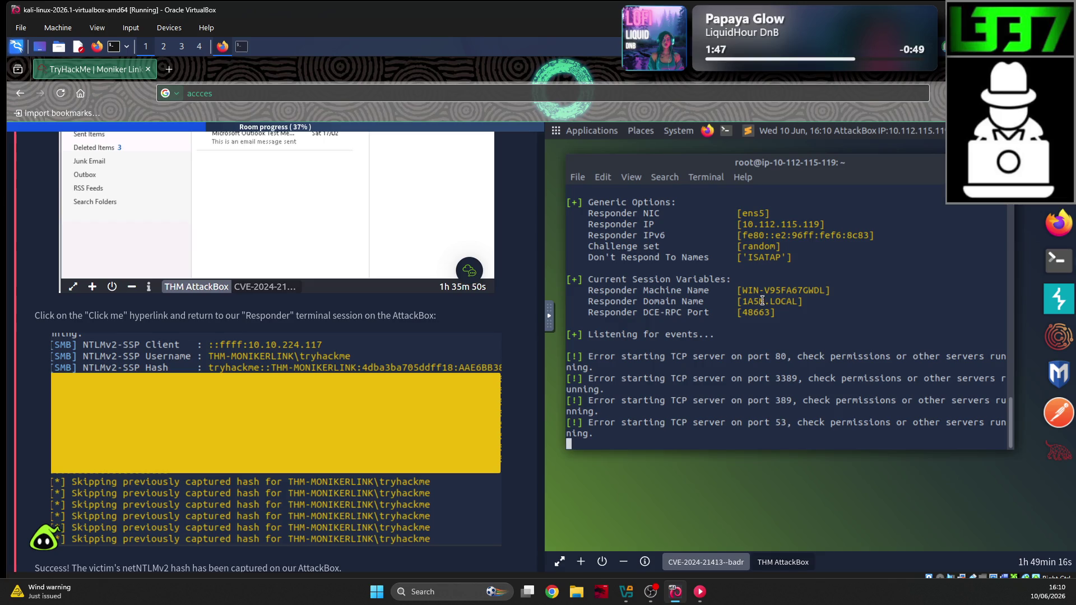
Stop Responder, clear the mistyped command, and restart it listening on ens5.
key("ctrl+c")
type("udo responder -")
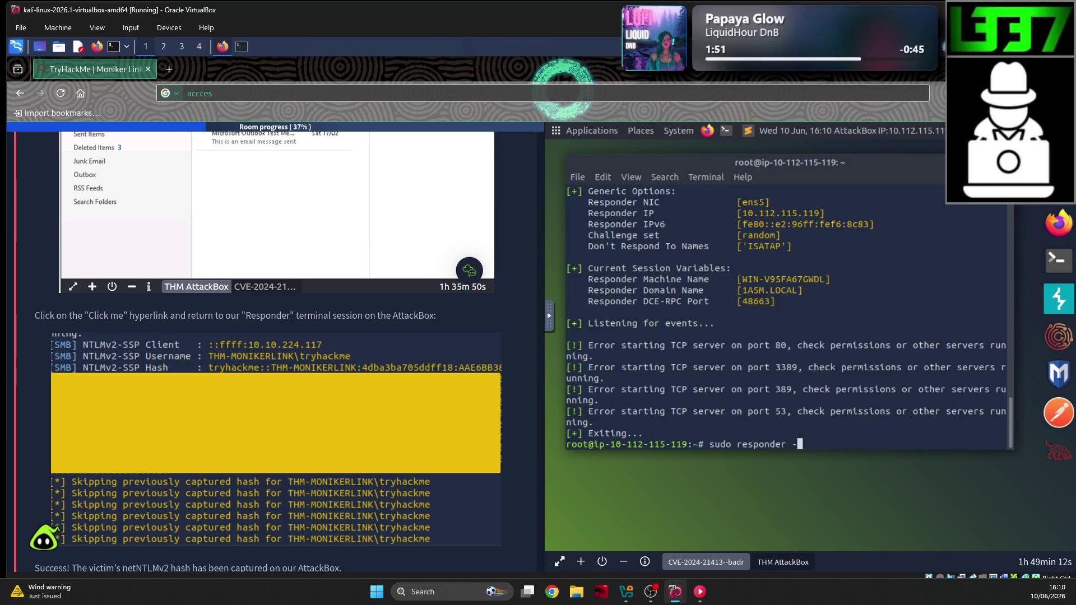
type("I e")
scroll(269, 347, "up", 5)
scroll(350, 330, "up", 15)
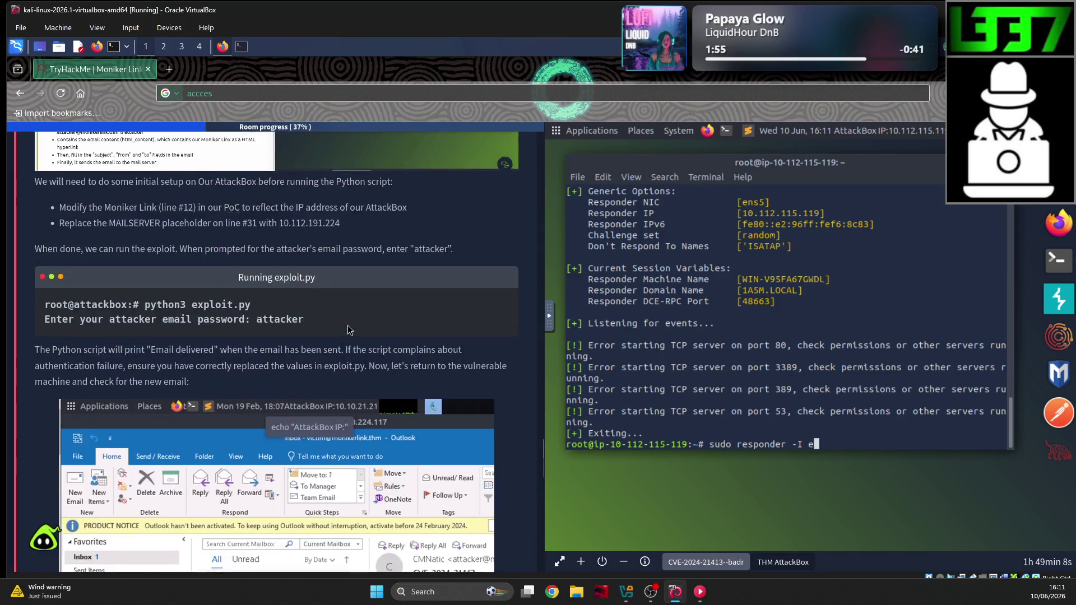
scroll(346, 330, "up", 8)
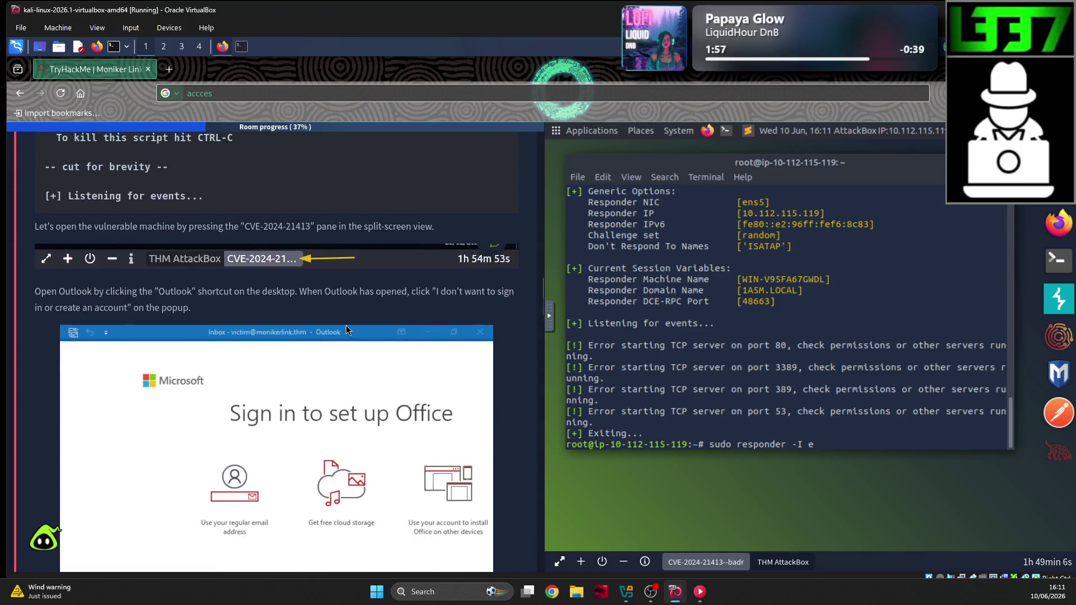
left_click(729, 384)
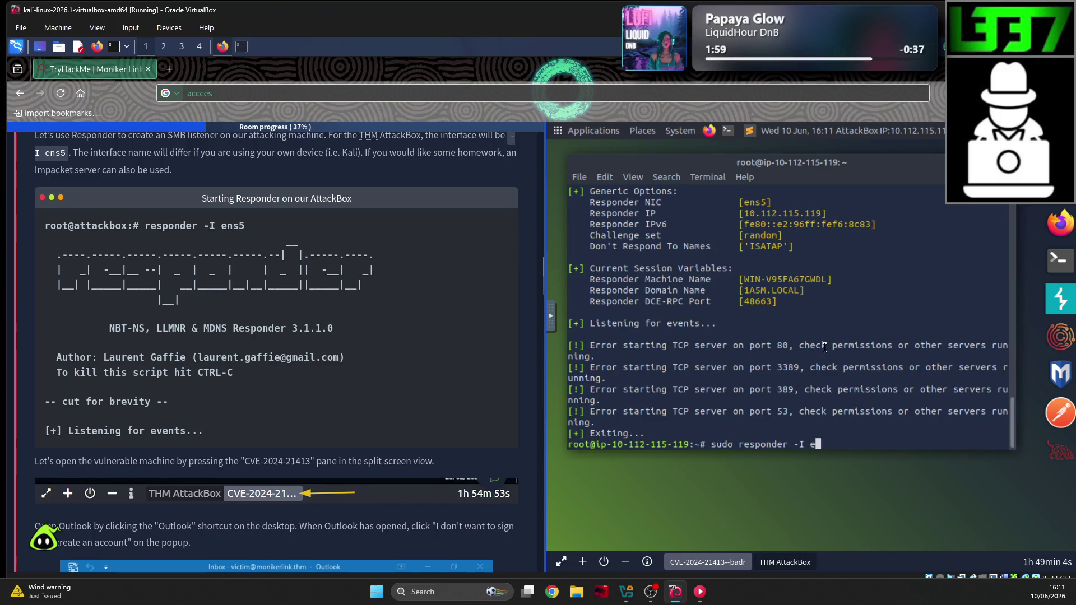
key("BackSpace")
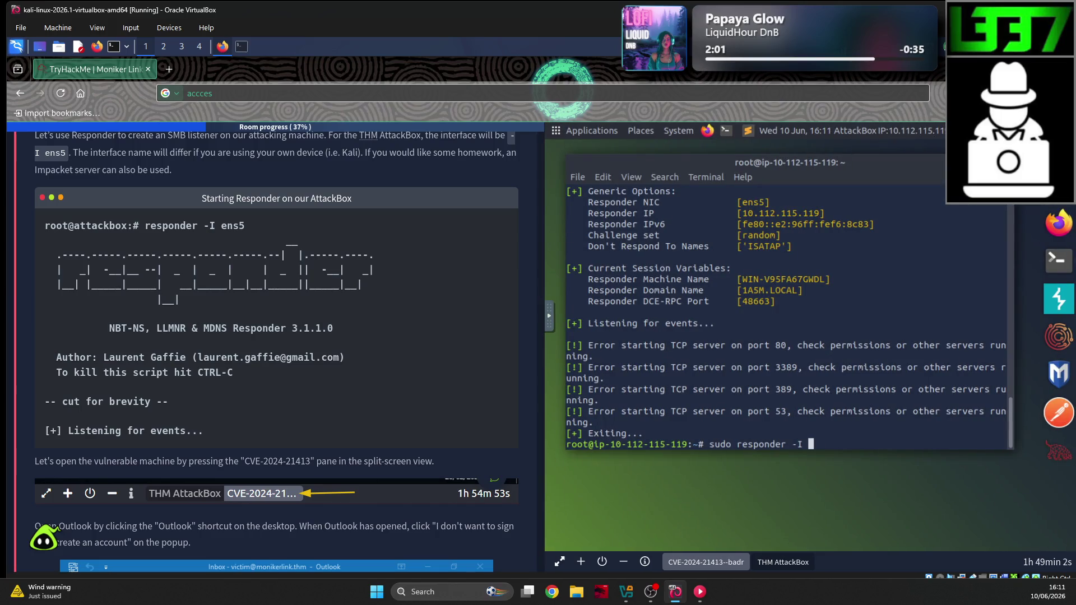
key("BackSpace")
key("BackSpace")
key("BackSpace")
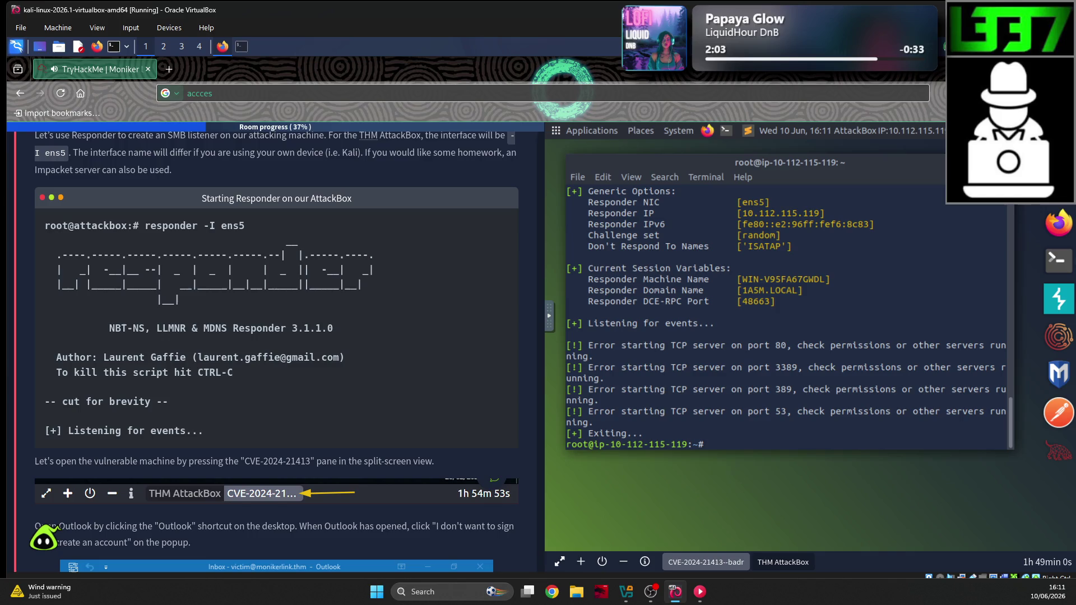
scroll(435, 315, "up", 1)
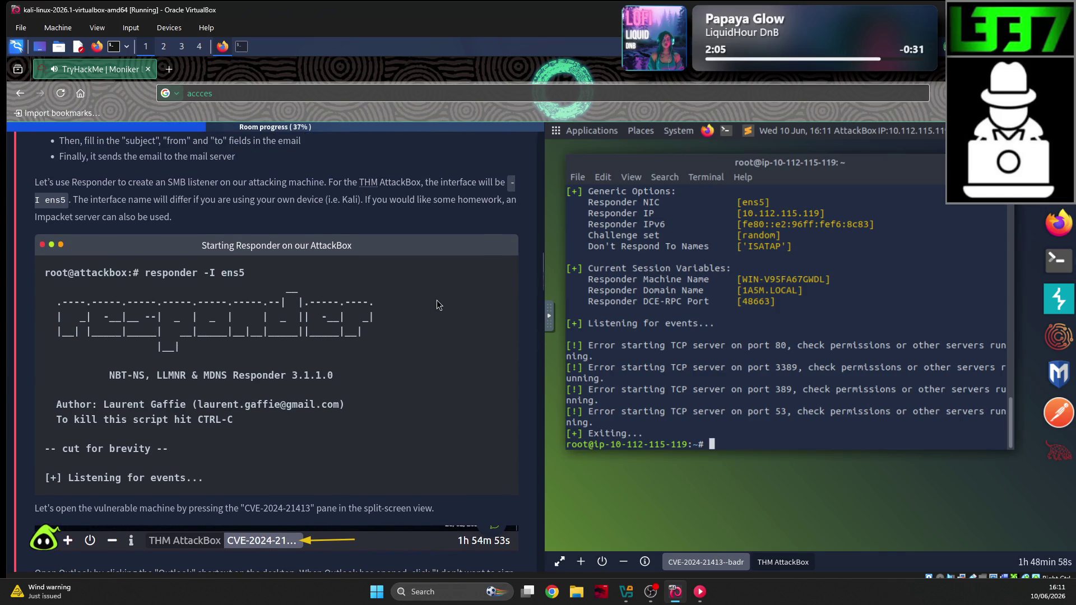
scroll(437, 300, "down", 1)
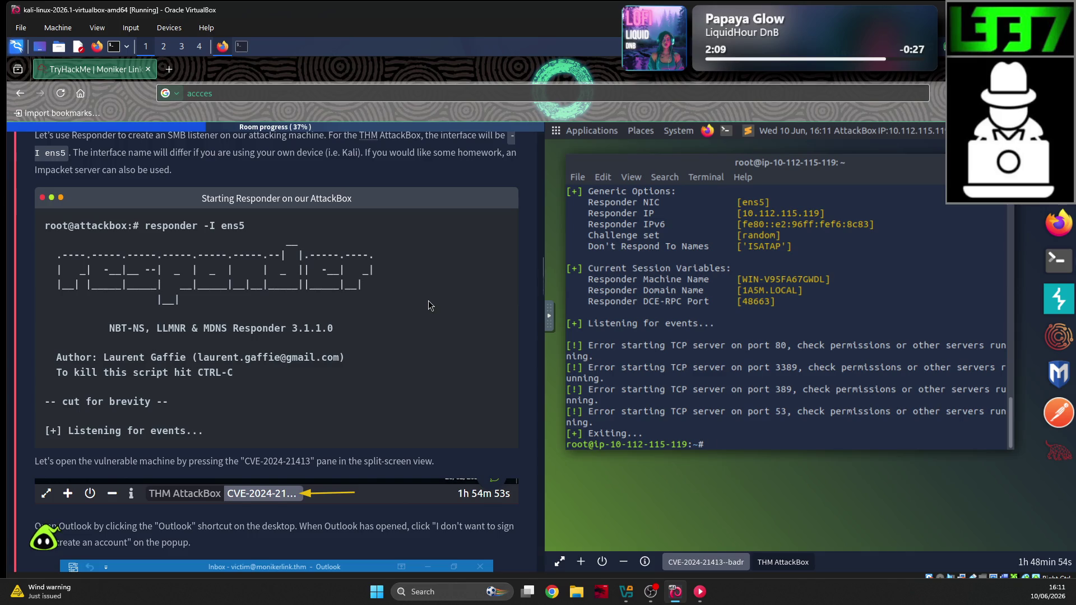
scroll(429, 303, "up", 3)
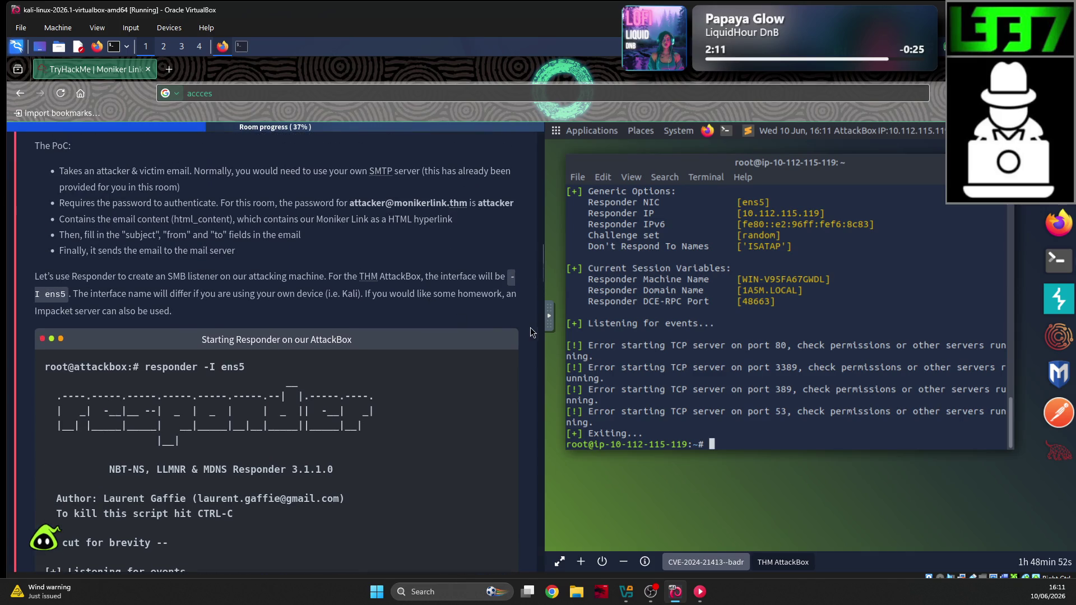
type("responder ")
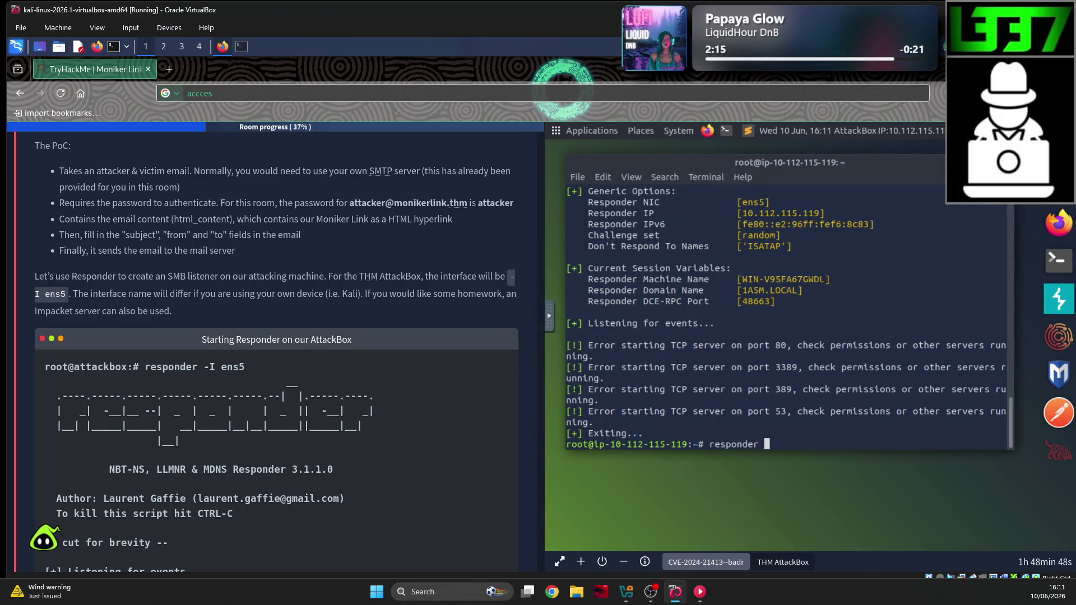
type("-I ens5")
key("Return")
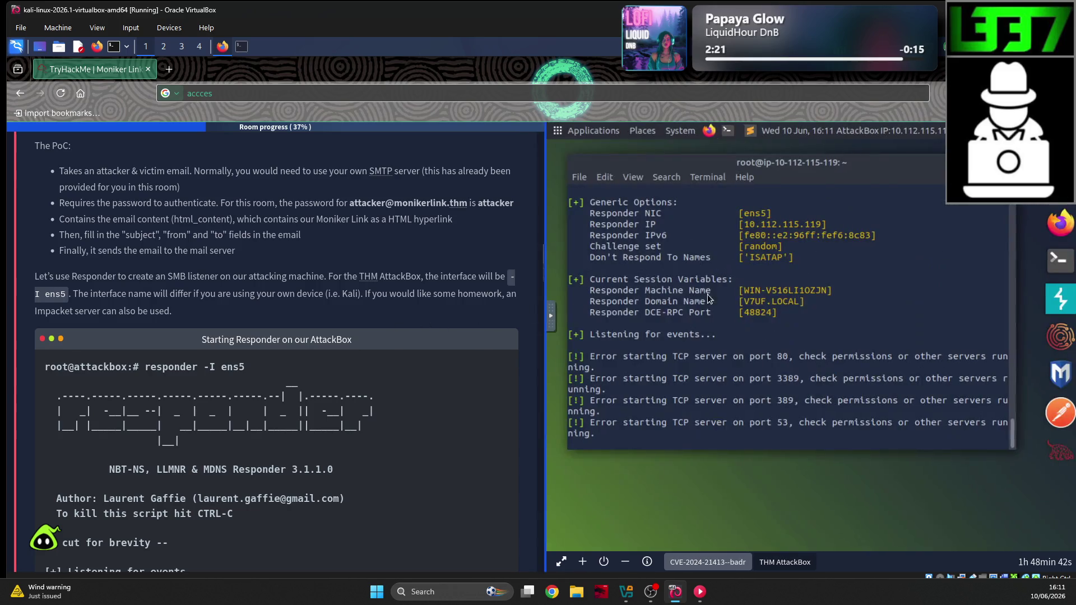
On the CVE-2024-21413 machine, retry the Office sign-in and dismiss the server-issues message.
left_click(719, 559)
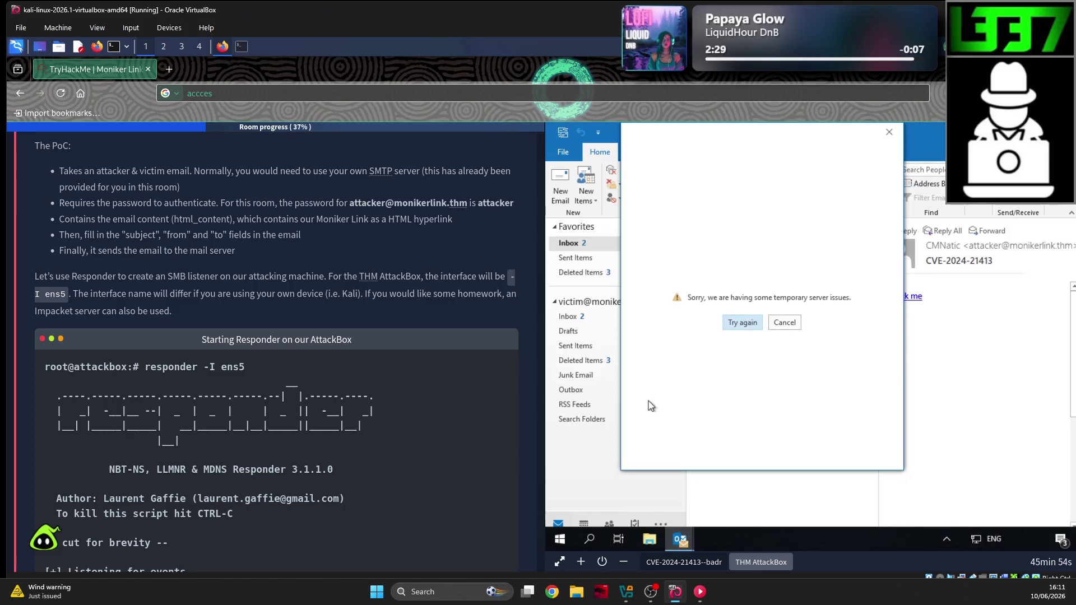
left_click(743, 324)
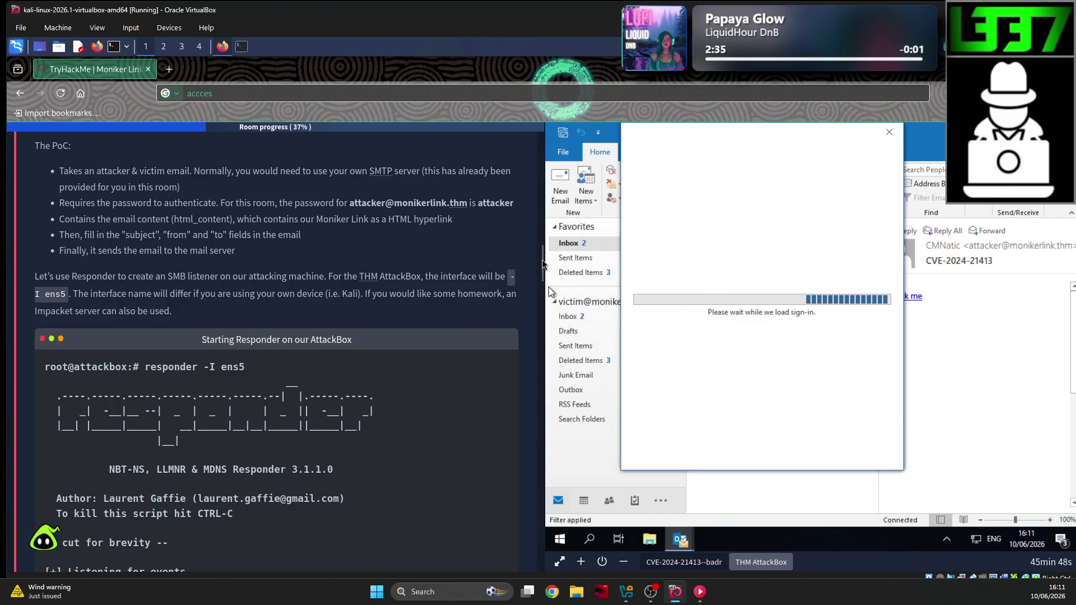
left_click_drag(543, 262, 448, 248)
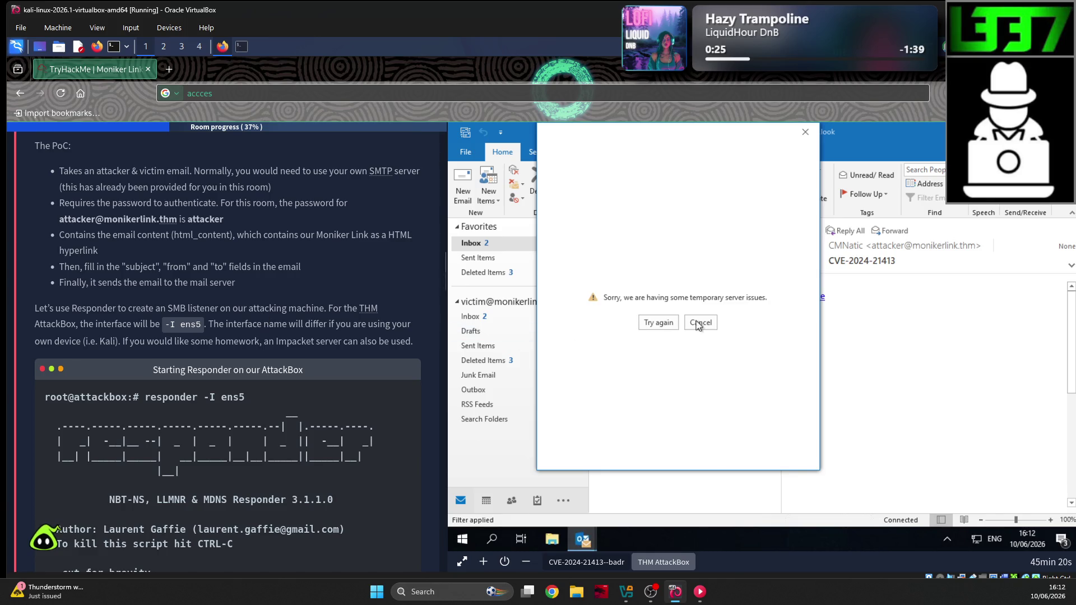
left_click(695, 324)
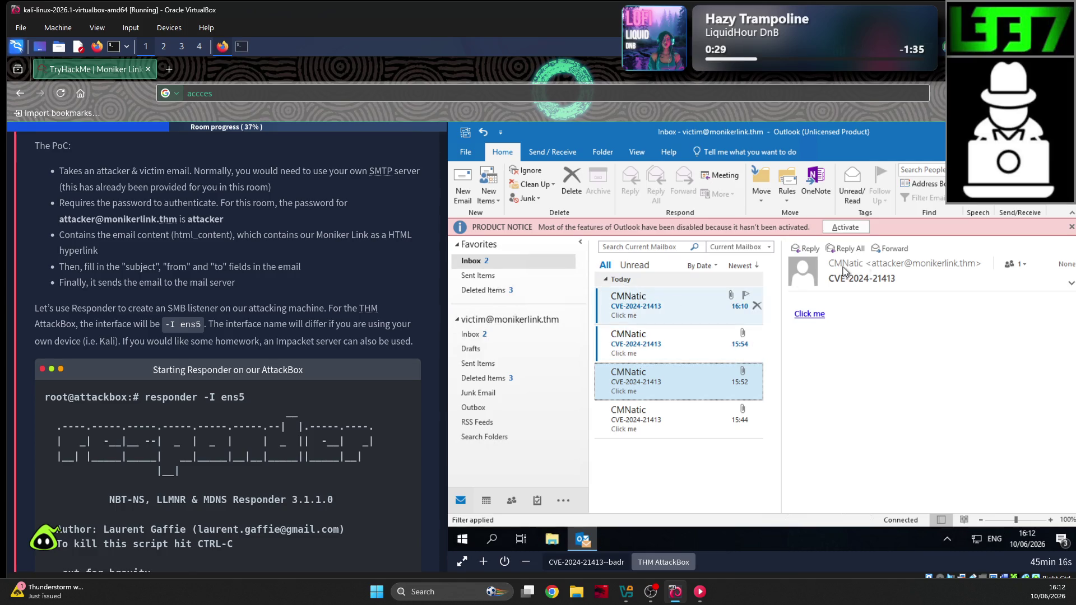
Open the newest CVE-2024-21413 email, follow 'Click me', and dismiss the can't-find error.
left_click(663, 300)
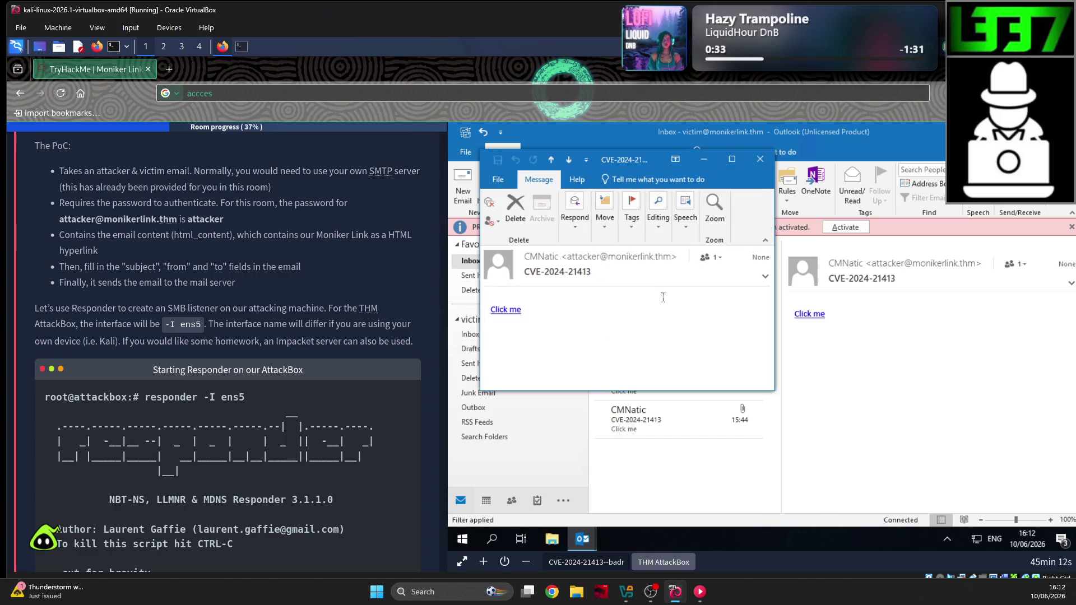
left_click(513, 311)
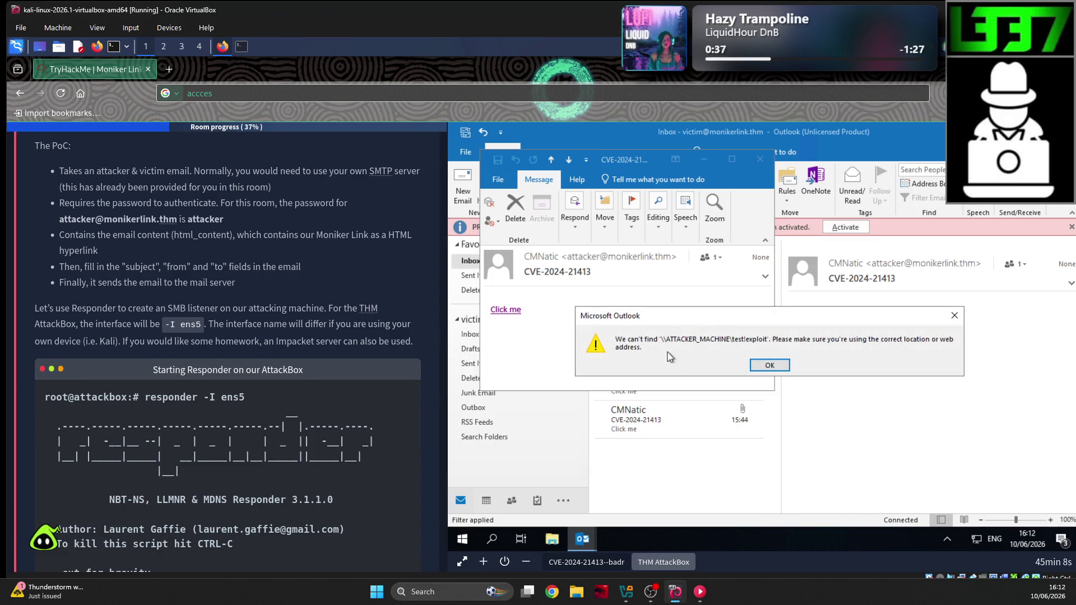
left_click(771, 366)
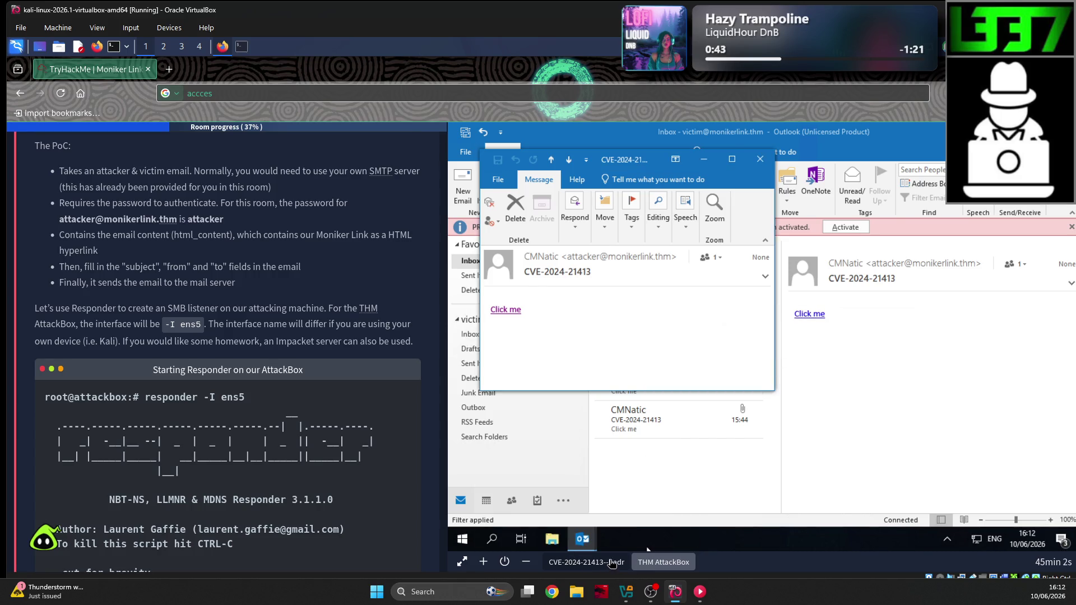
Stop Responder, open exploit.py, and exit nano discarding an accidental edit.
left_click(659, 563)
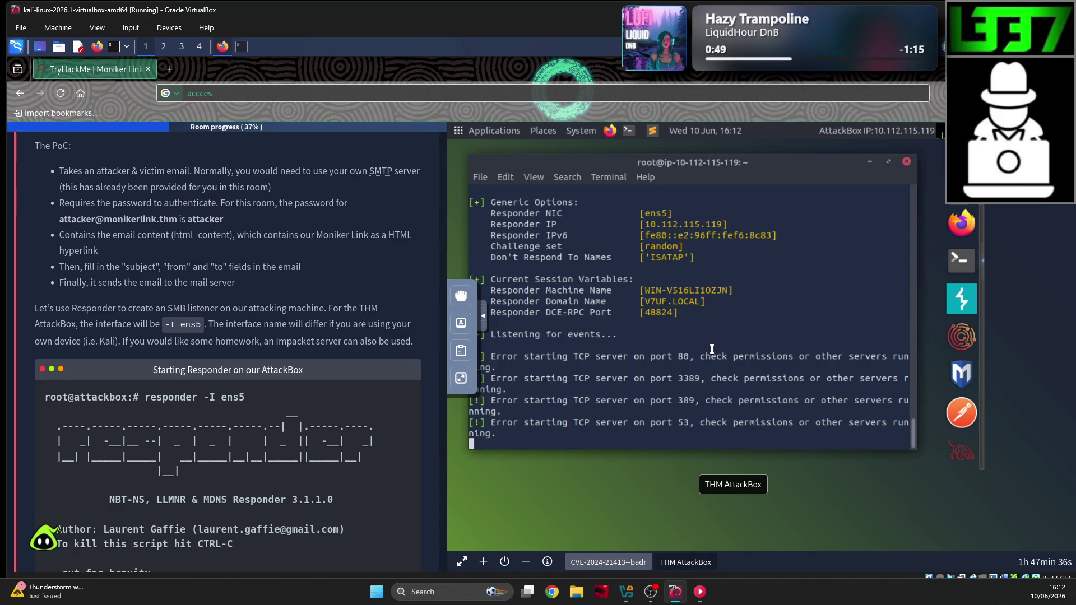
key("ctrl+c")
type("nano explop")
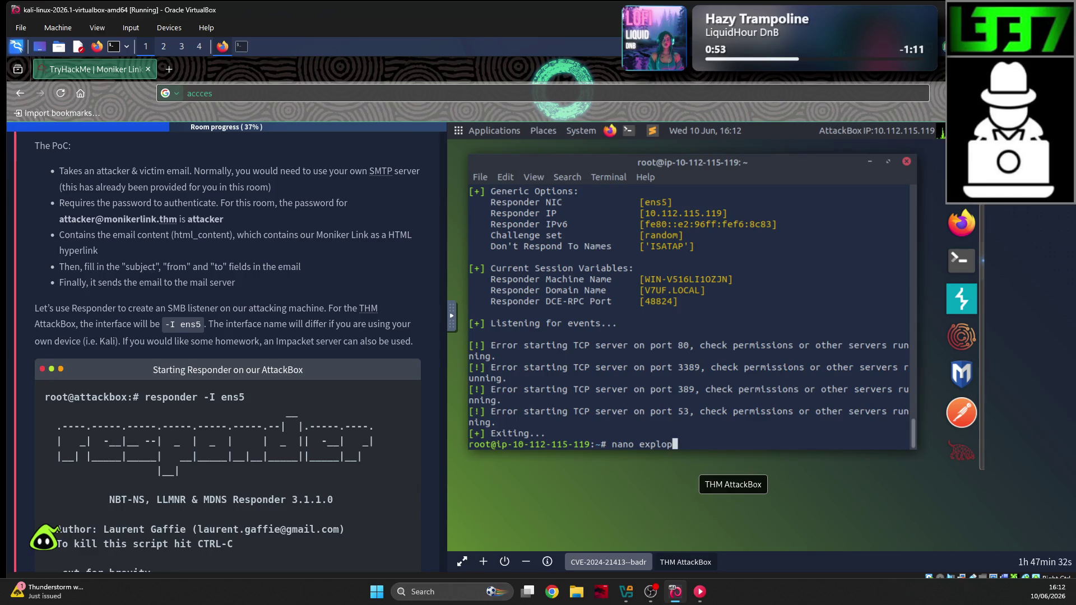
key("BackSpace")
type("it.py")
key("Return")
key("Down")
key("Down")
key("Down")
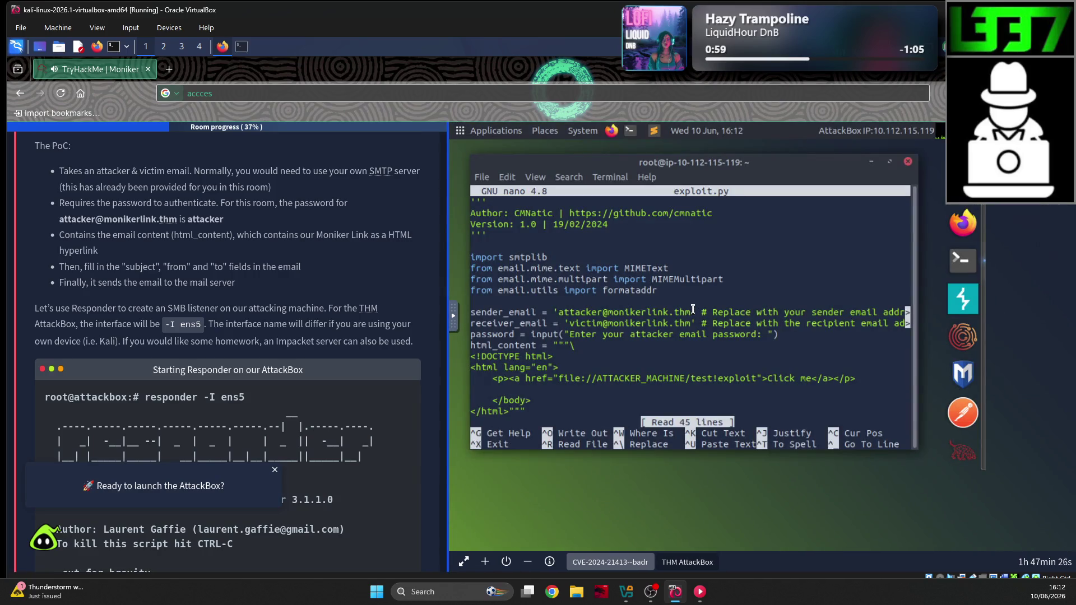
mouse_move(691, 312)
left_mouse_down()
mouse_move(471, 312)
mouse_move(558, 312)
left_mouse_up()
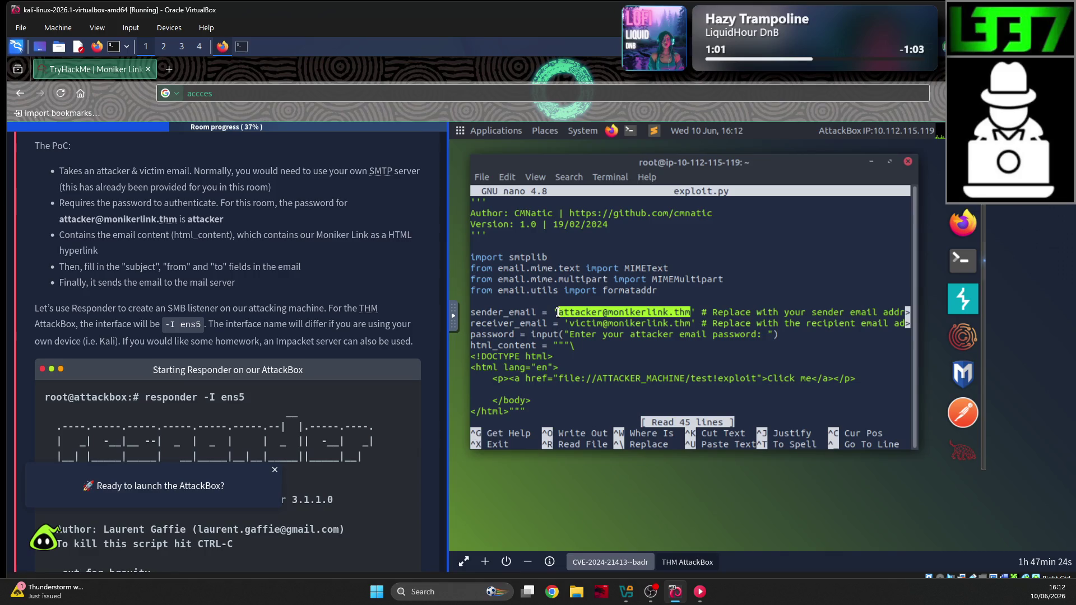
type("10.")
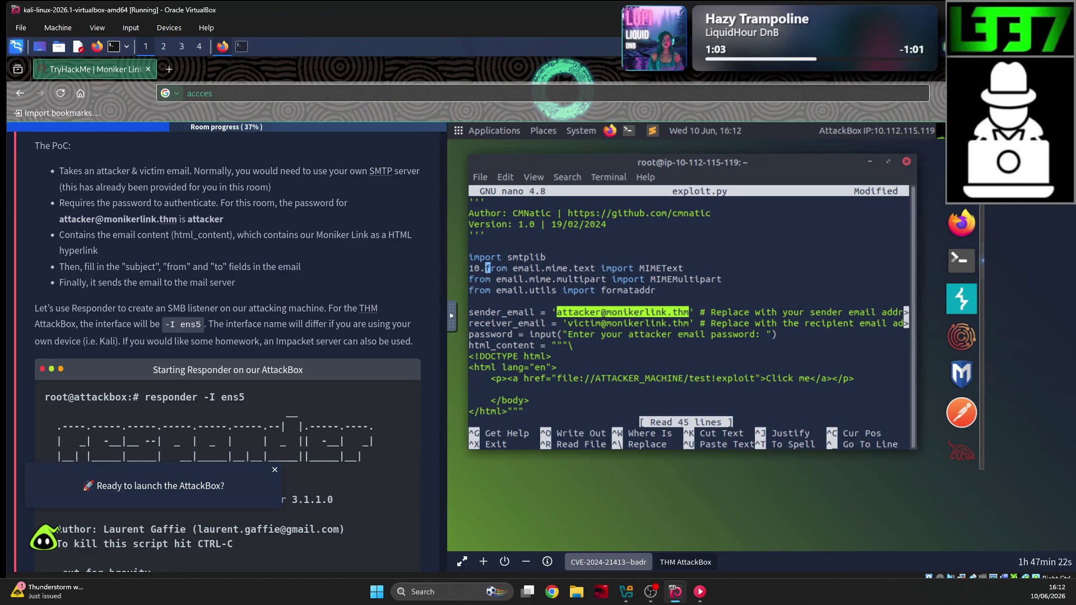
type("1")
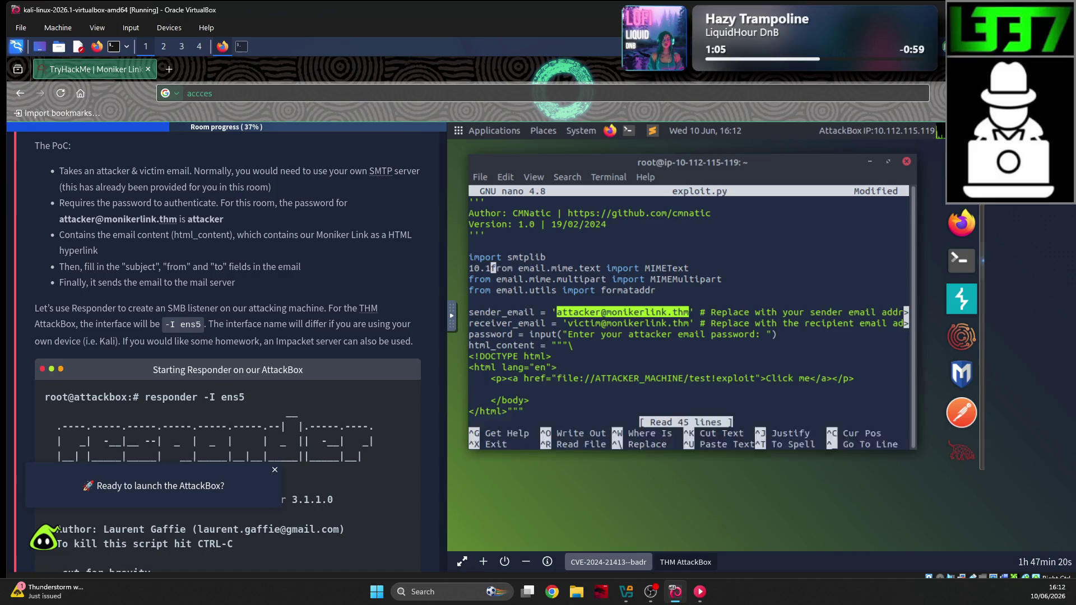
key("ctrl+x")
key("n")
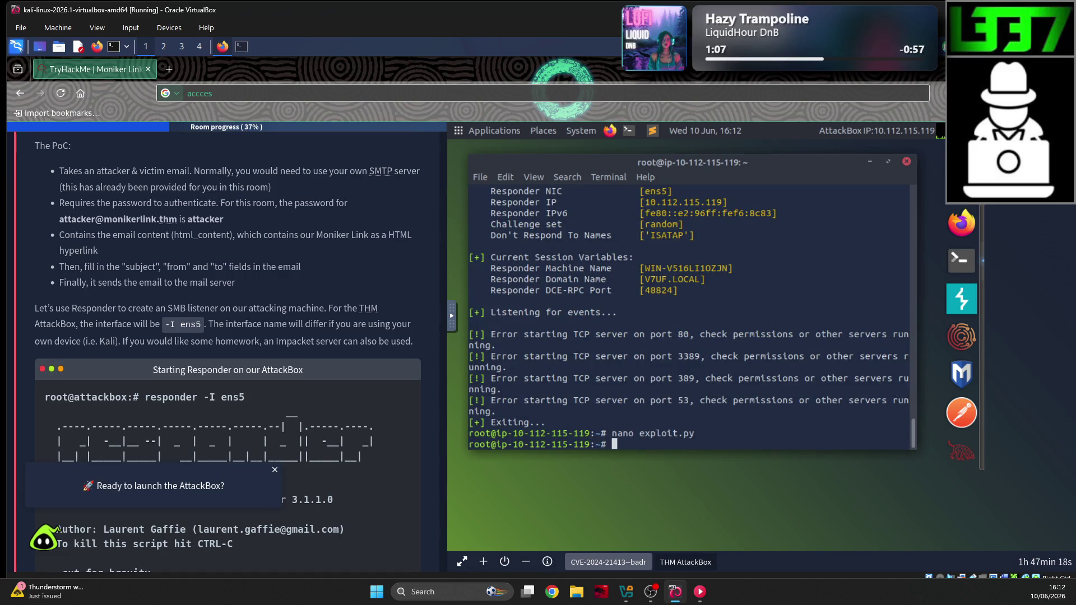
Replace the ATTACKER_MACHINE link host in exploit.py with 10.112.115.119 and save.
key("Up")
key("Return")
key("Down")
key("Down")
key("Down")
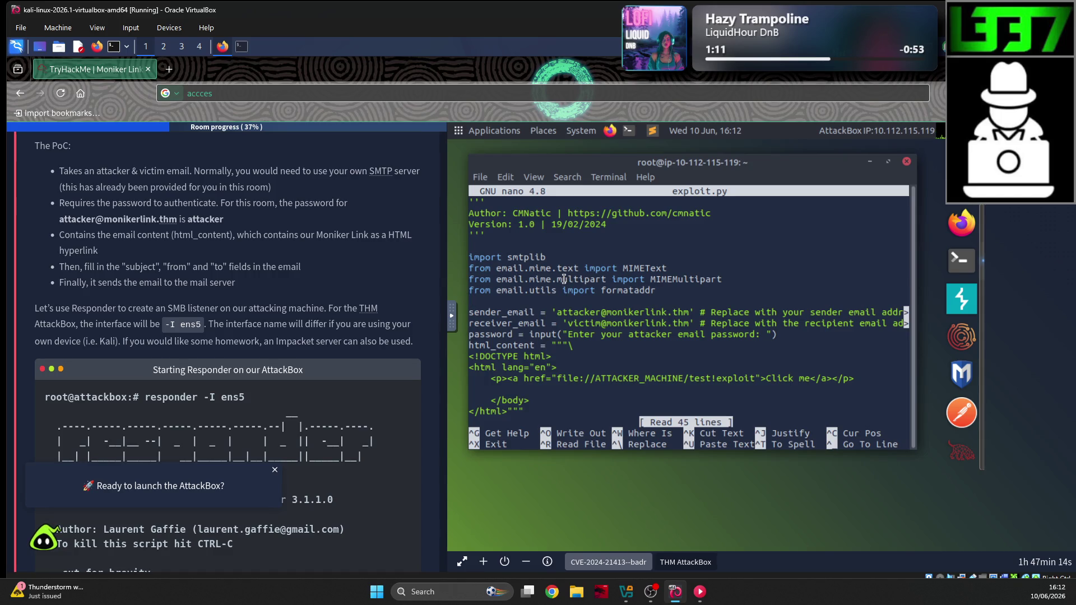
key("Right")
key("Right")
key("Right")
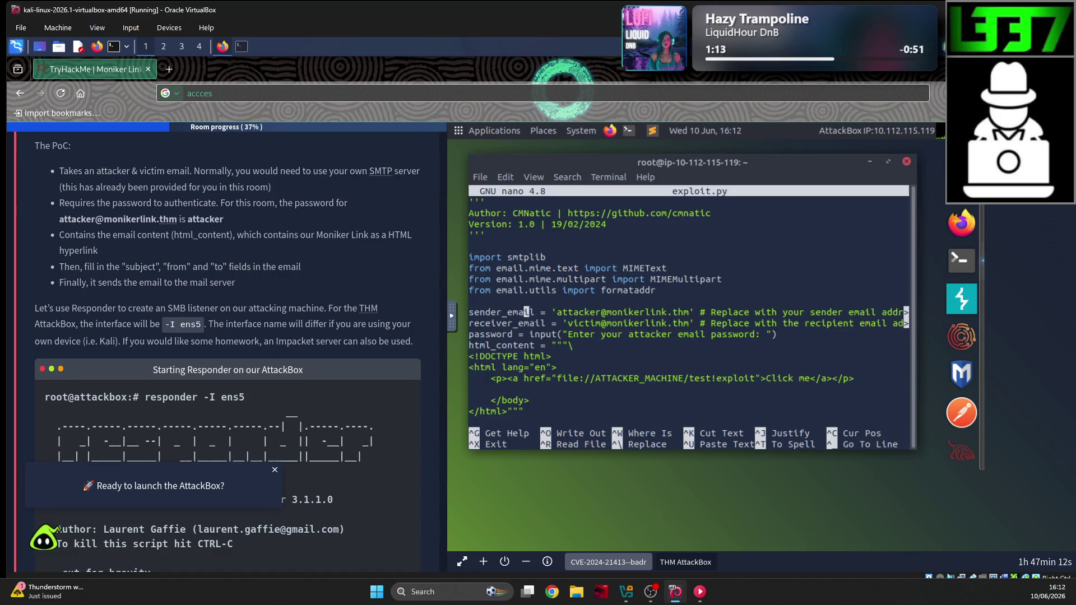
key("Right")
key("Right")
key("Right")
key("Down")
key("Down")
key("Down")
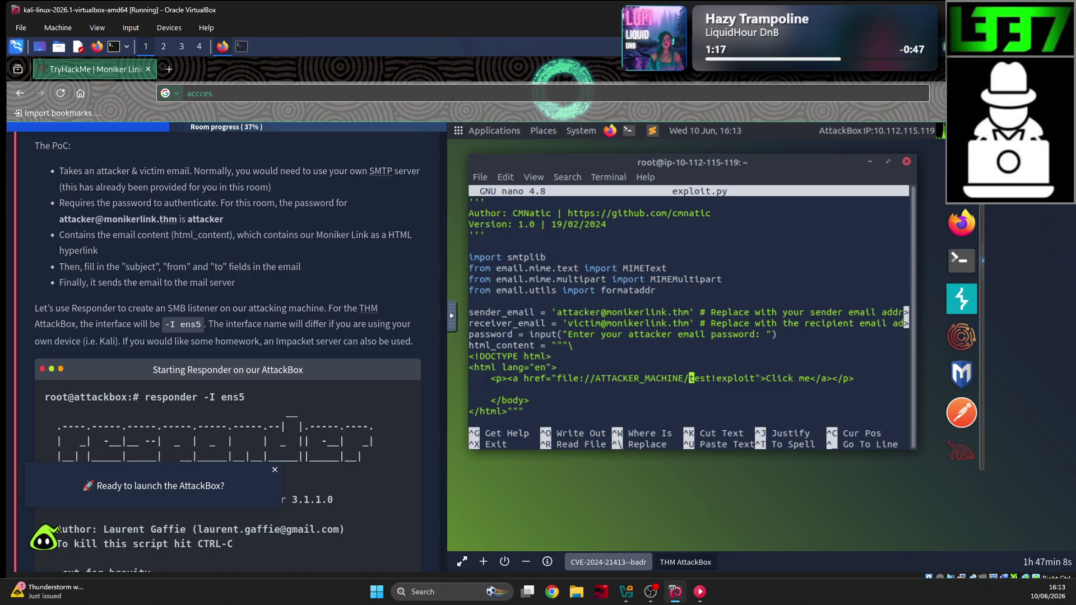
key("Left")
key("BackSpace")
key("BackSpace")
key("BackSpace")
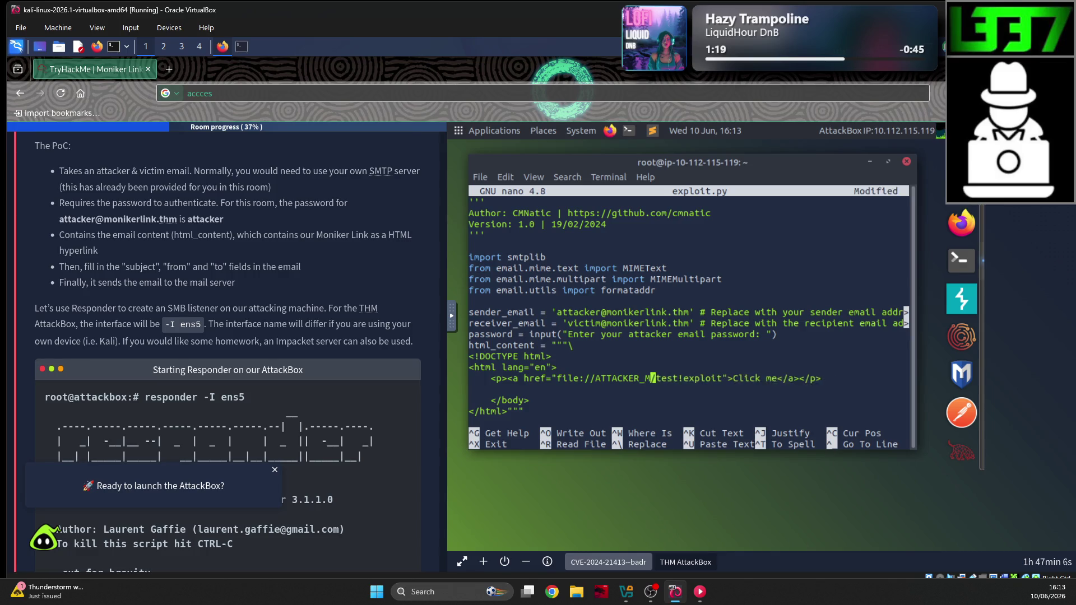
key("BackSpace")
key("BackSpace")
key("BackSpace")
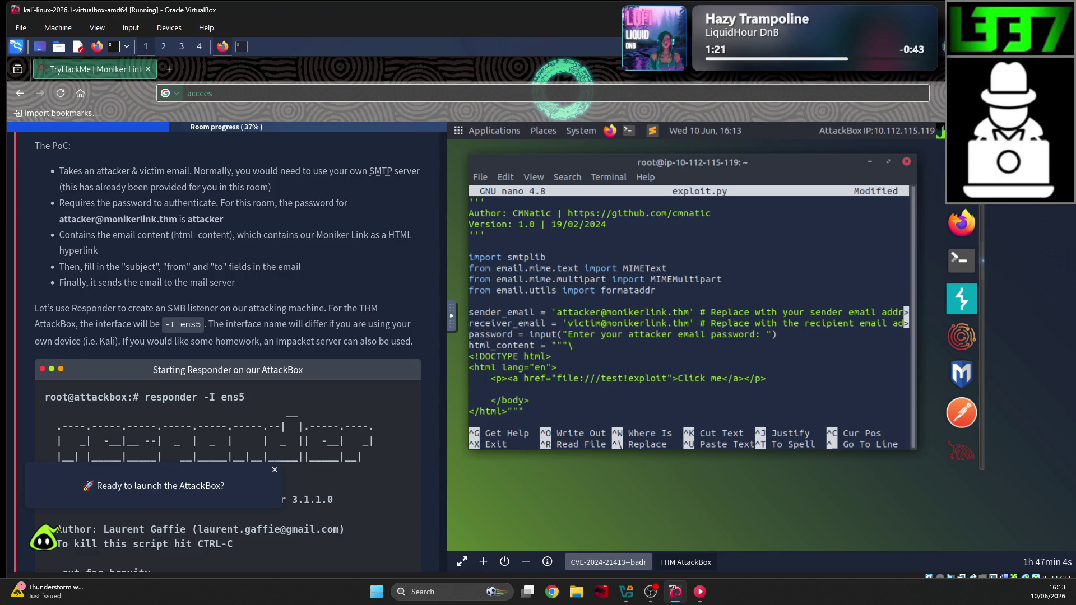
type("10.112.115")
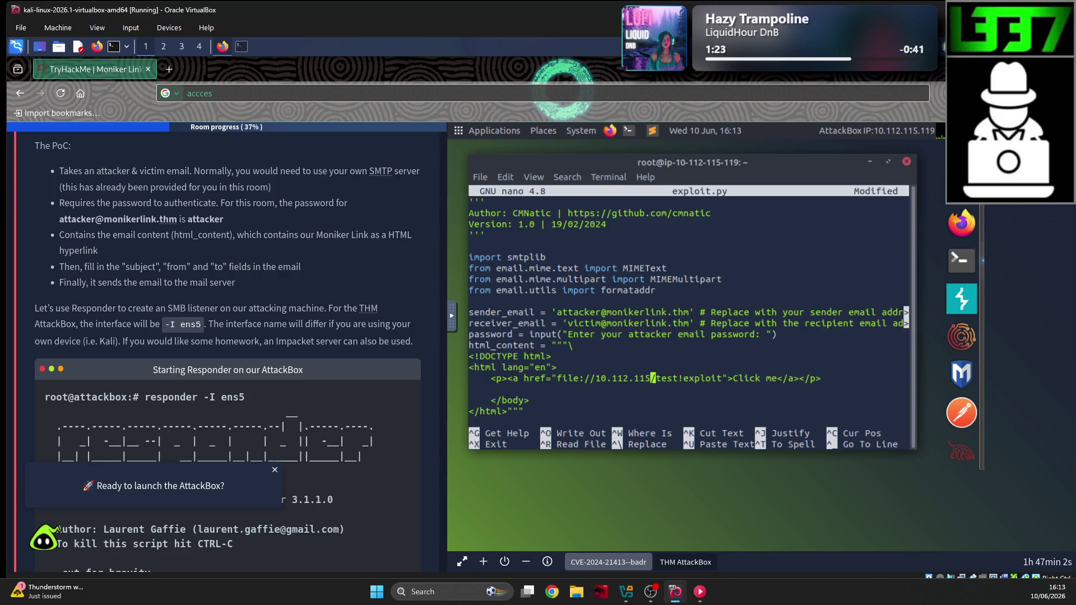
type(".119")
key("ctrl+x")
key("y")
key("Return")
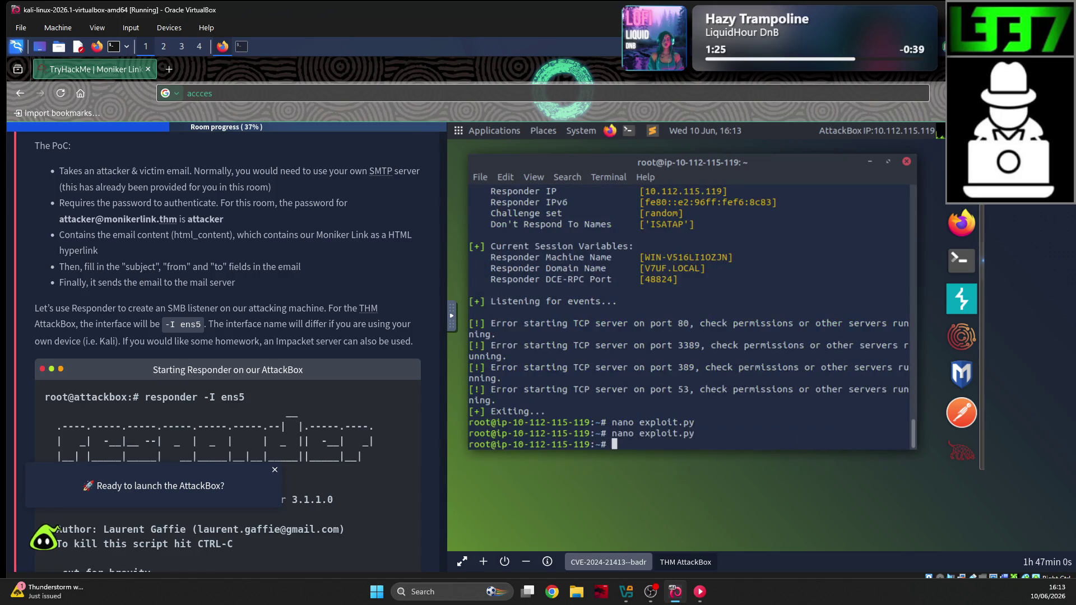
Relaunch Responder with responder -I ens5 and dismiss the AttackBox prompt.
type("responder -I ens5")
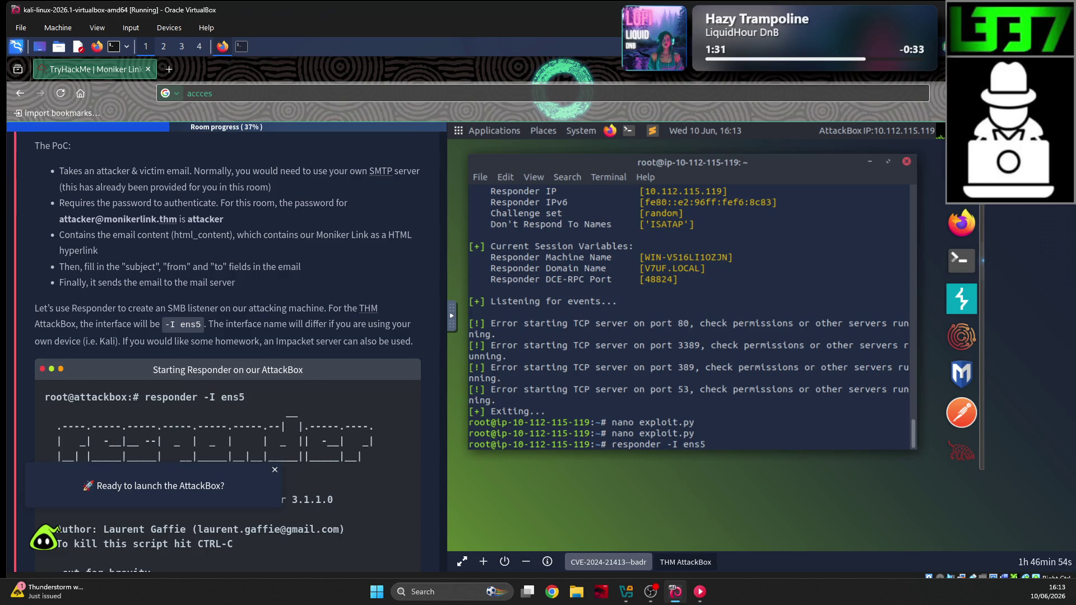
key("Return")
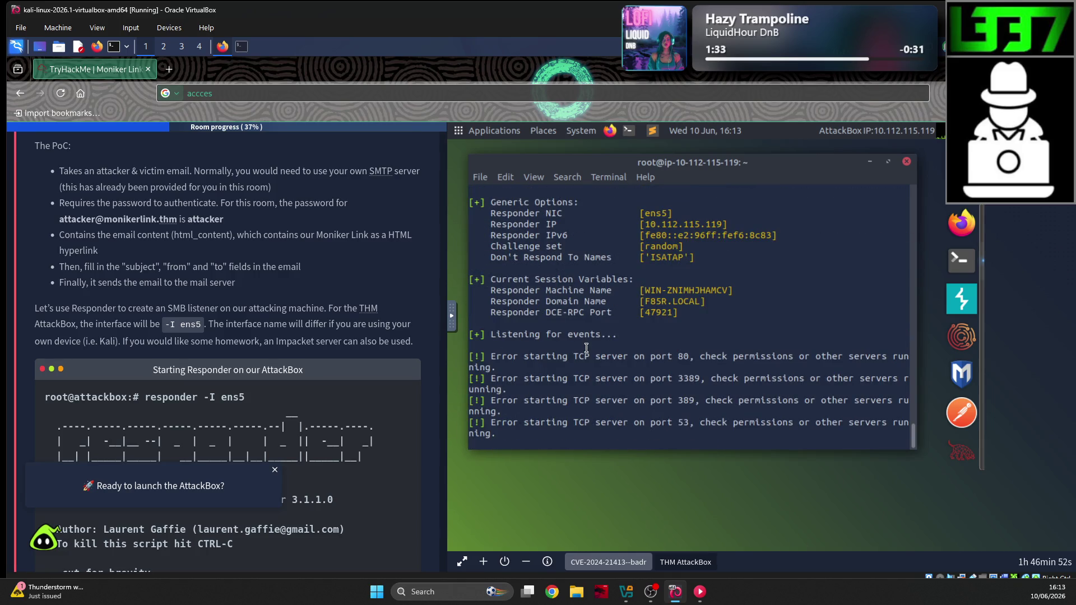
left_click(682, 562)
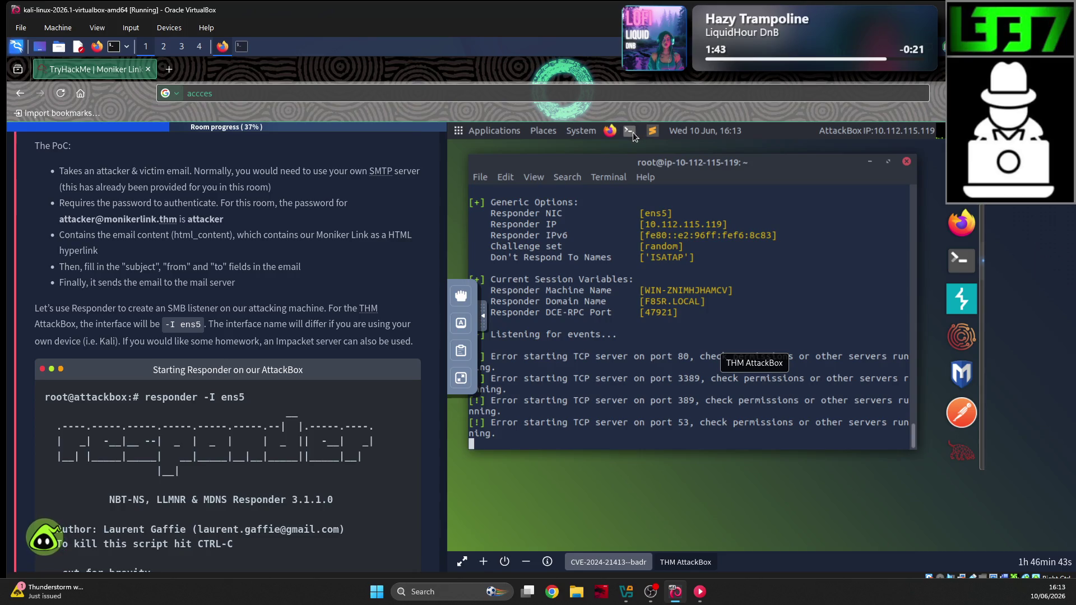
Open a second terminal, list the home folder files, and move the window higher.
left_click(632, 132)
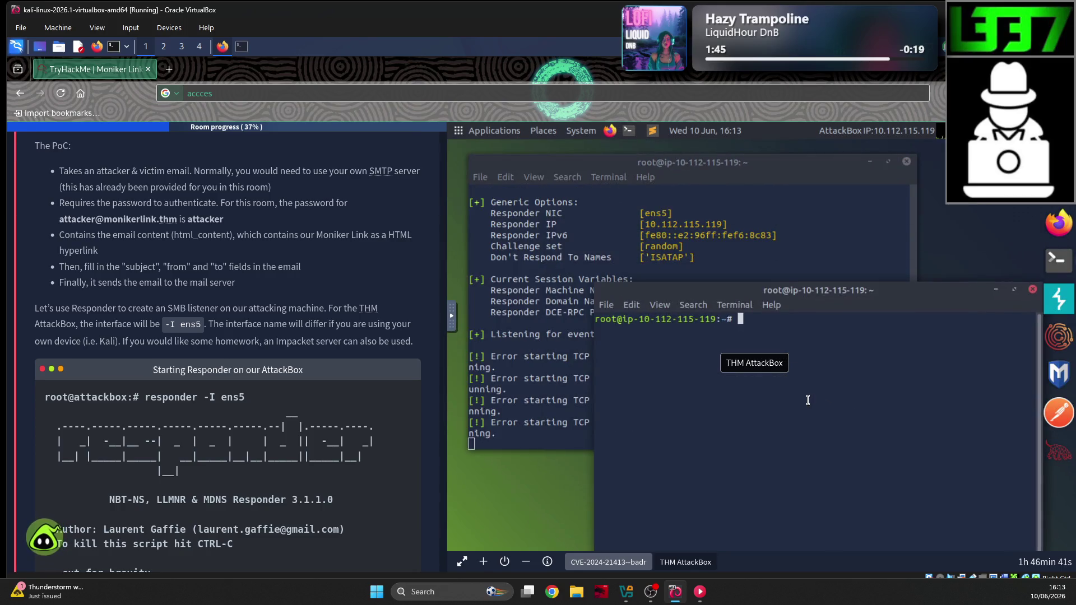
type("ls")
key("Return")
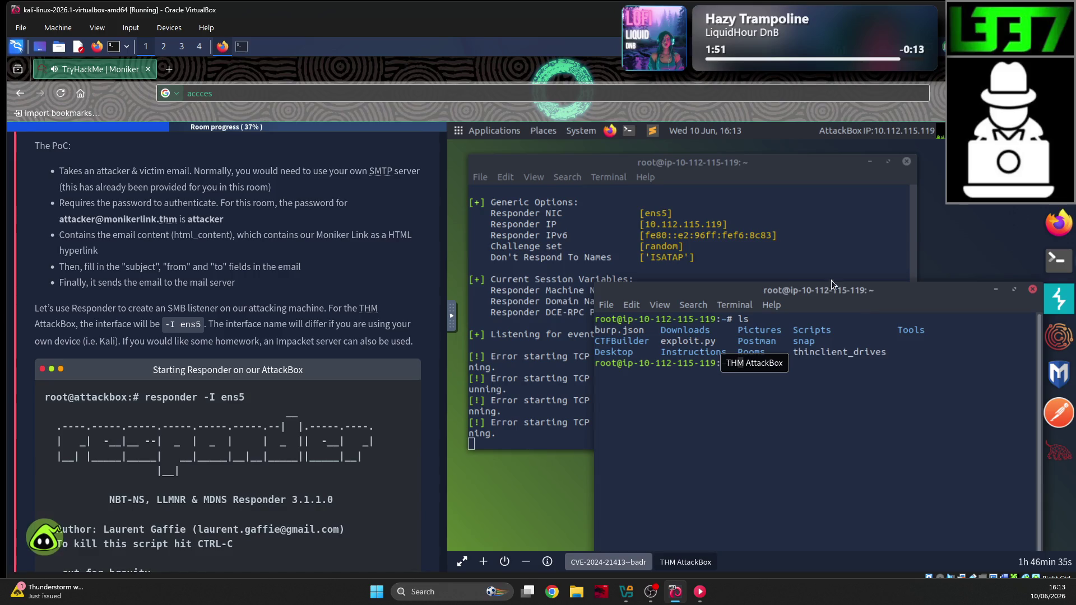
left_click_drag(836, 354, 836, 262)
Run python3 exploit.py with the attacker password, then switch to the victim machine.
type("p")
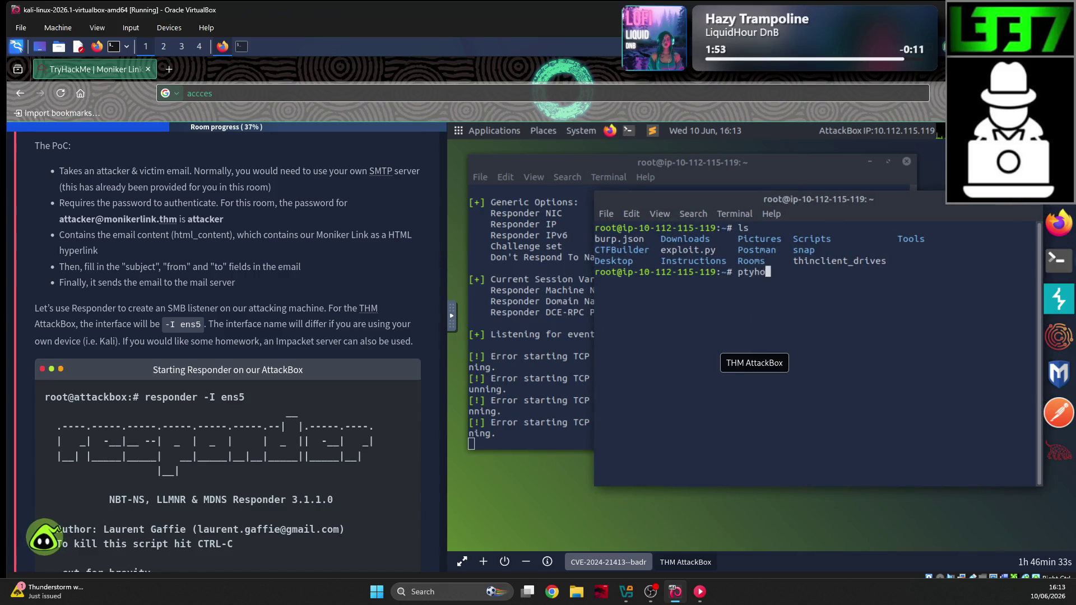
type("ython")
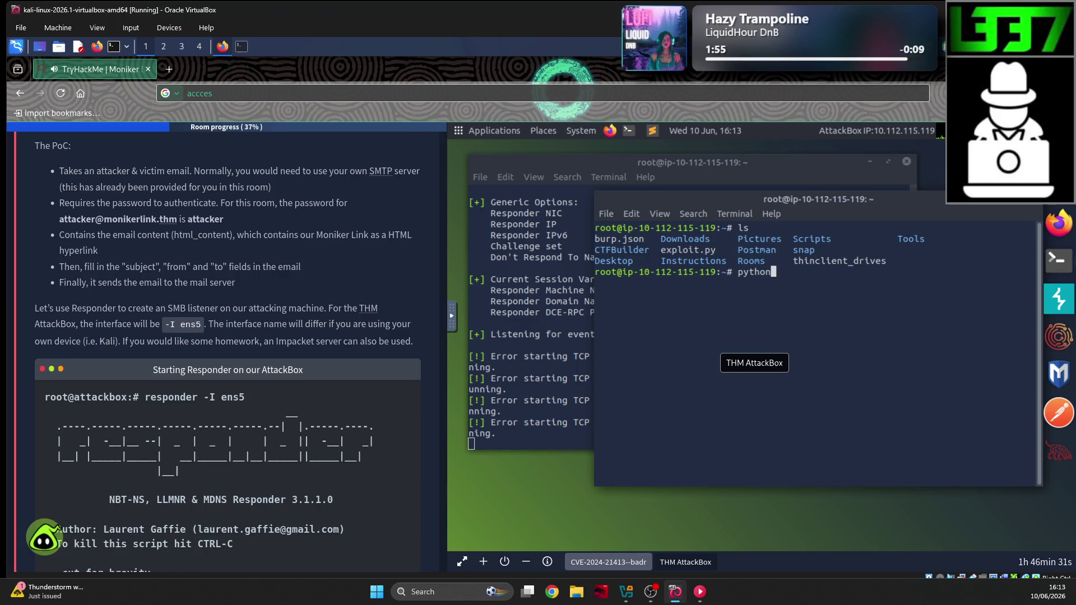
type("3 exploit.py")
key("Return")
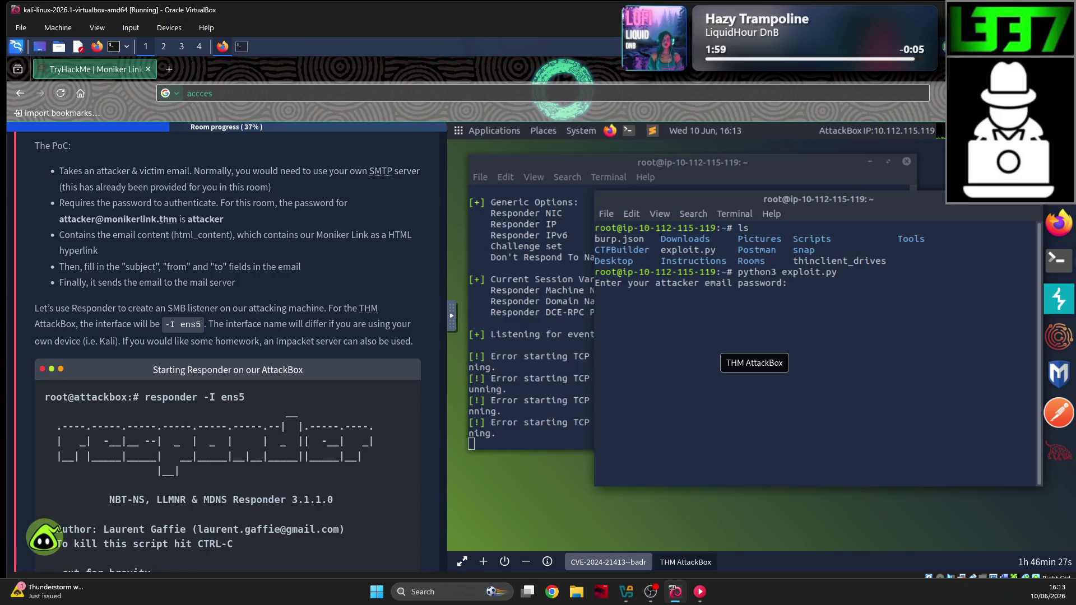
type("attack")
type("er")
key("Return")
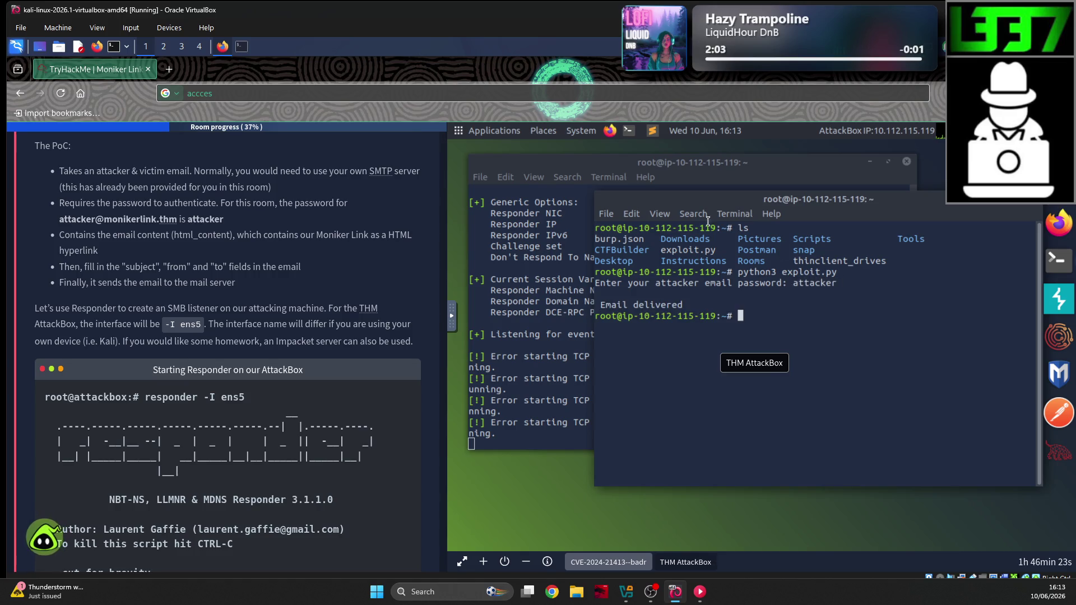
left_click(607, 558)
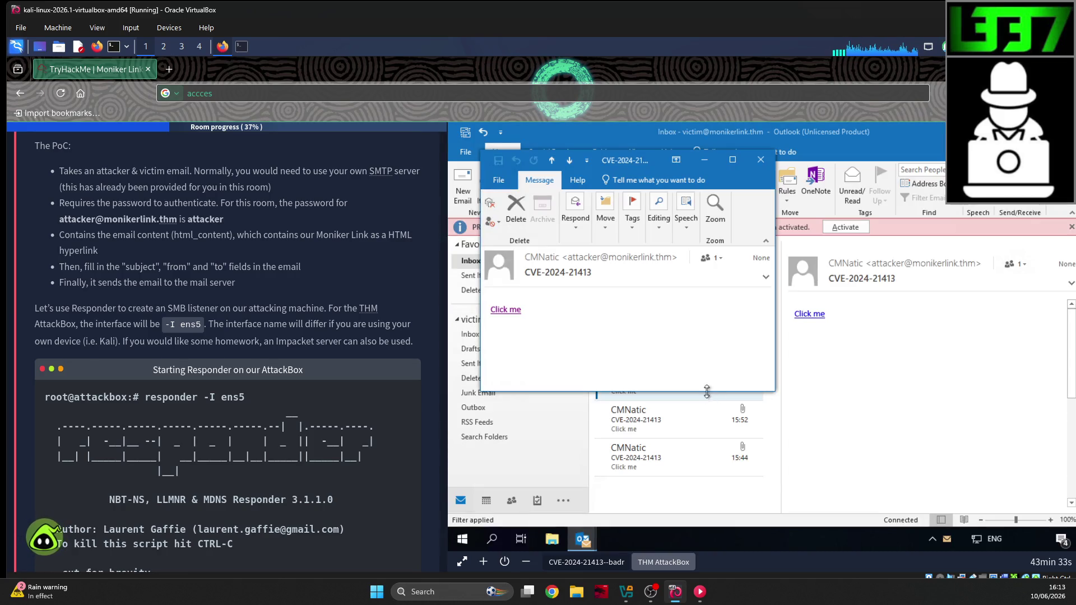
Close the open message, follow the newest CVE-2024-21413 email's Click me link, dismiss the error, return to AttackBox.
left_click(760, 161)
left_click(502, 263)
left_click(664, 315)
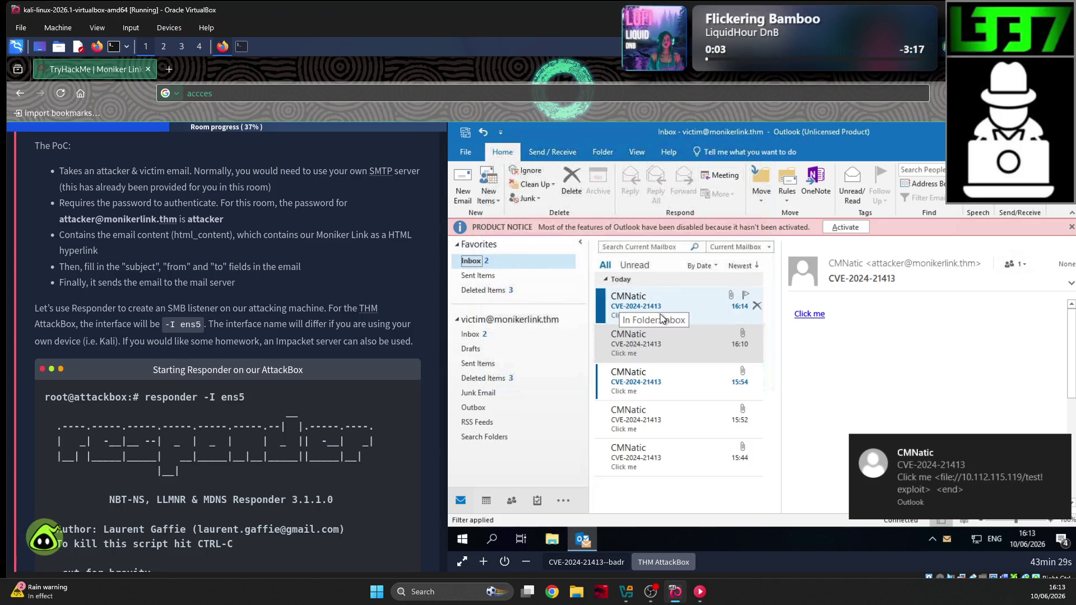
left_click(820, 317)
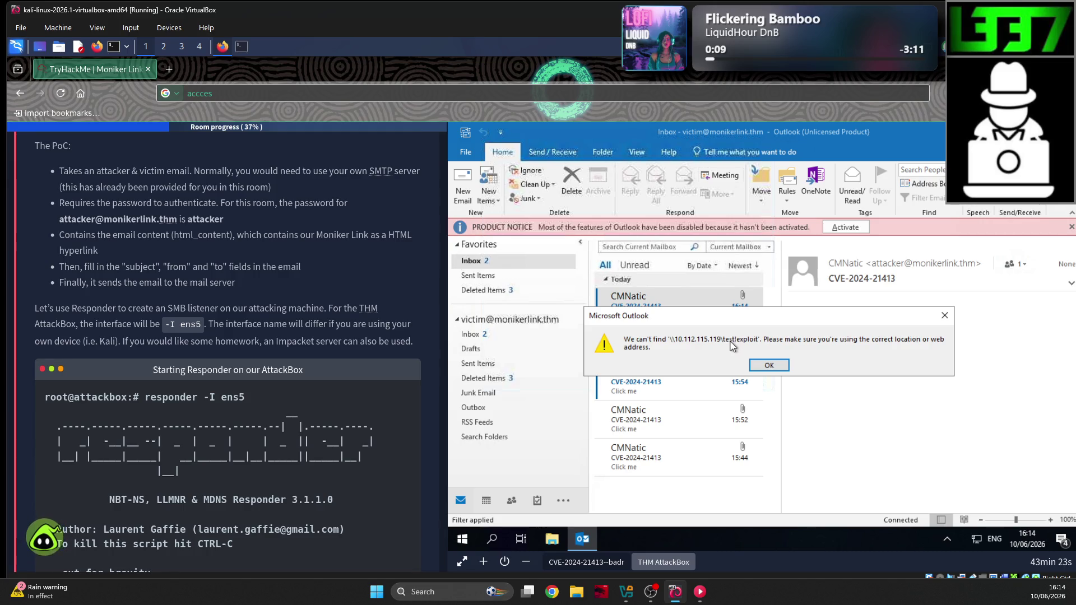
left_click(769, 366)
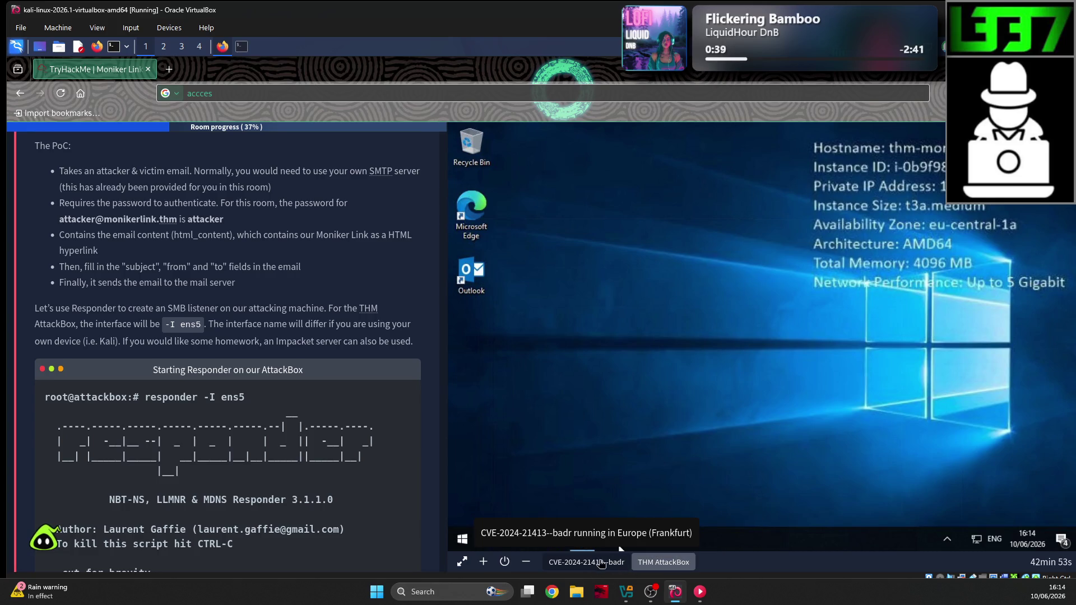
left_click(663, 562)
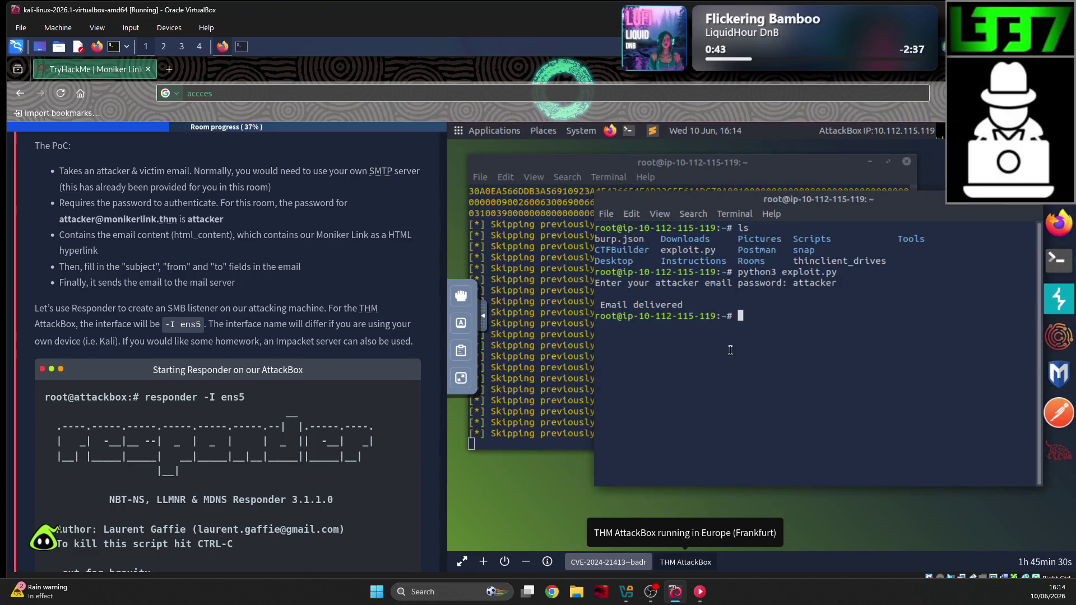
Check the working directory, change into /root and list its files.
type("nano e")
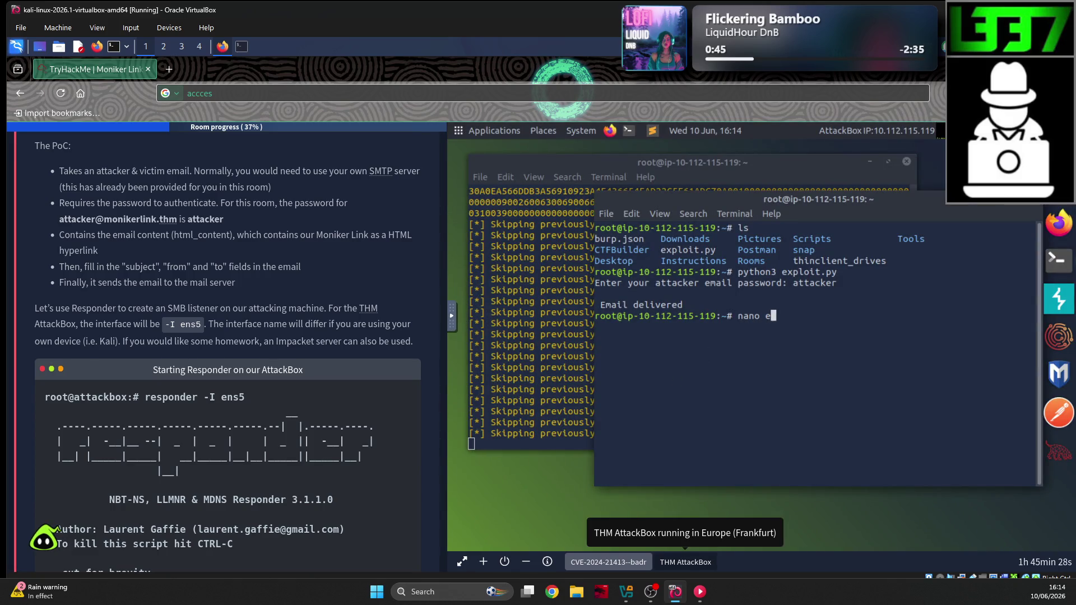
type("xploit.")
key("BackSpace")
key("BackSpace")
key("BackSpace")
type("pwd")
key("Return")
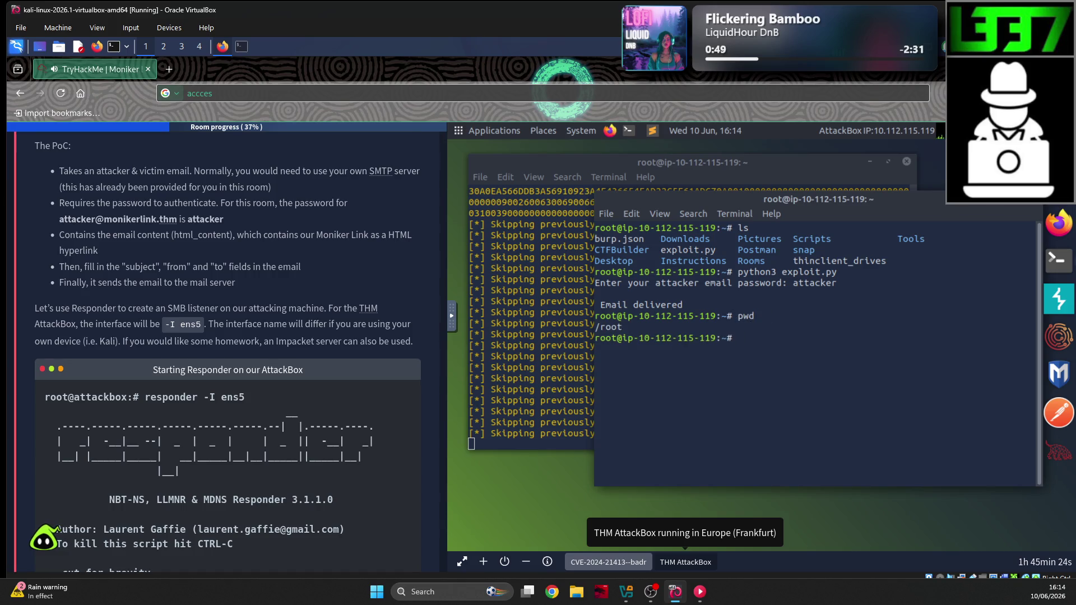
type("/")
key("BackSpace")
type("cd /root")
key("Return")
type("ls")
key("Return")
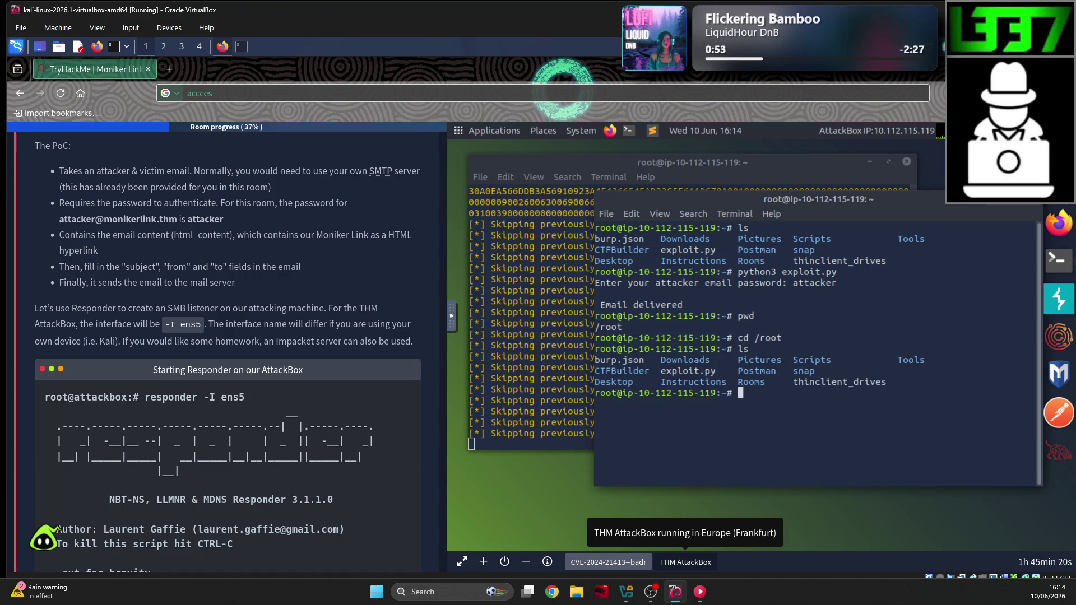
Open exploit.py in nano and review its sender, receiver and 10.112.115.119 Click me link lines.
type("nano exploit.p")
type("y")
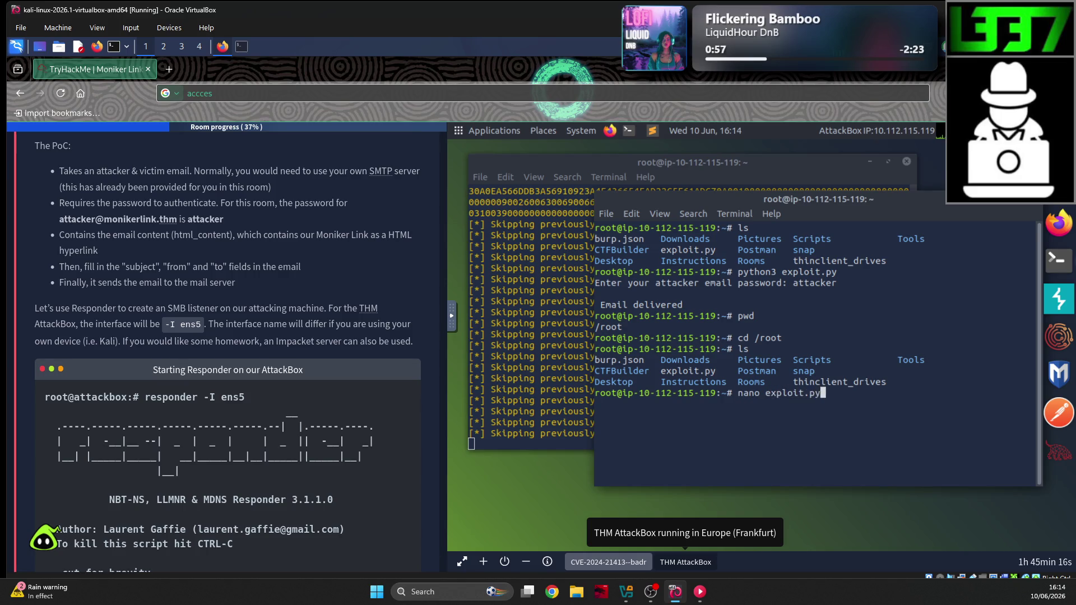
key("Return")
key("Down")
key("Down")
key("Down")
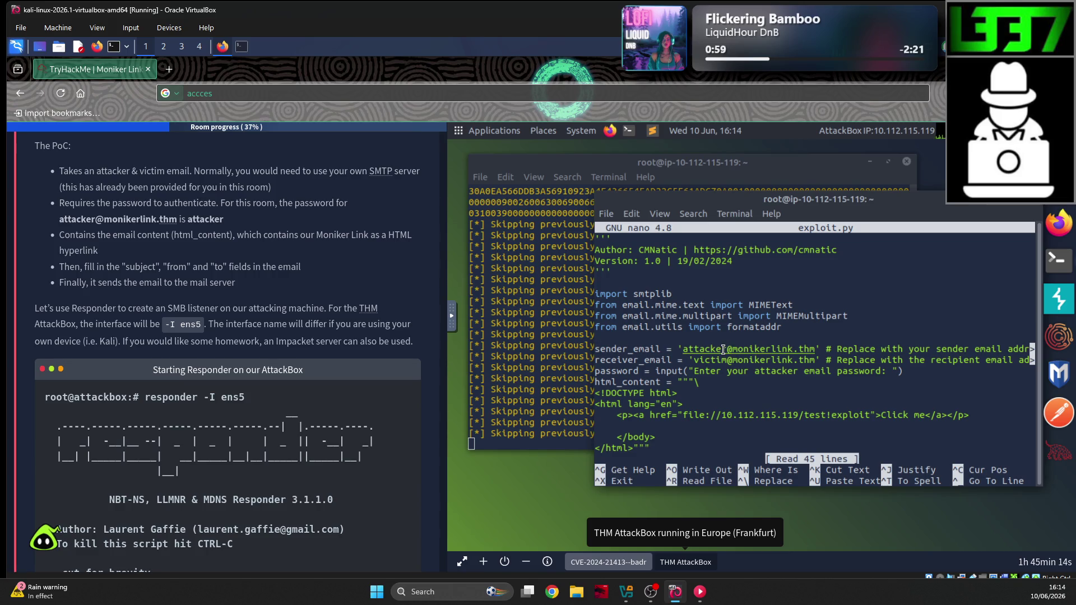
key("Down")
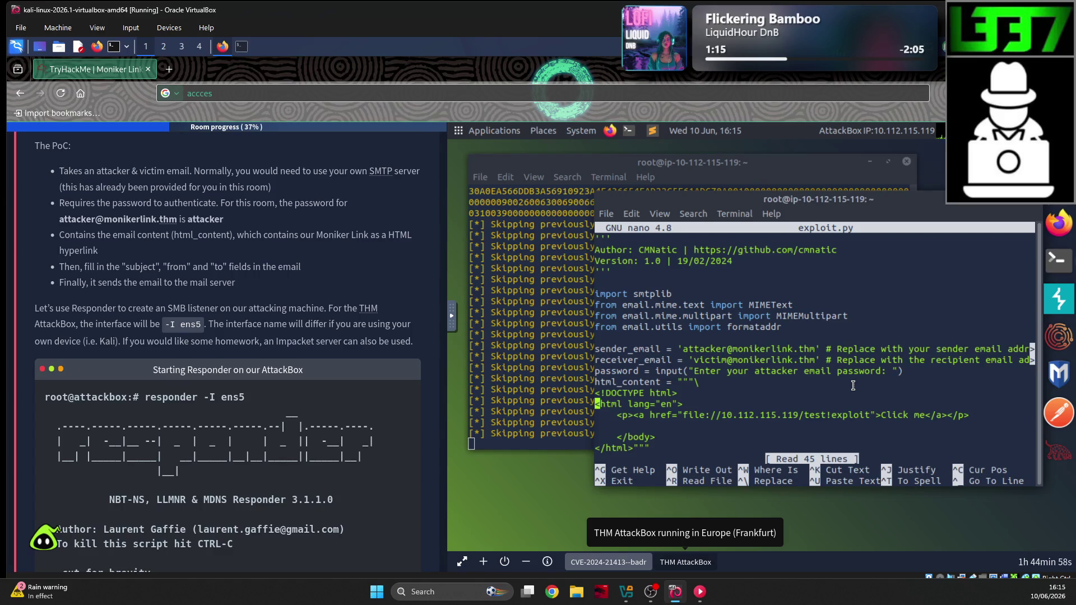
scroll(846, 384, "down", 4)
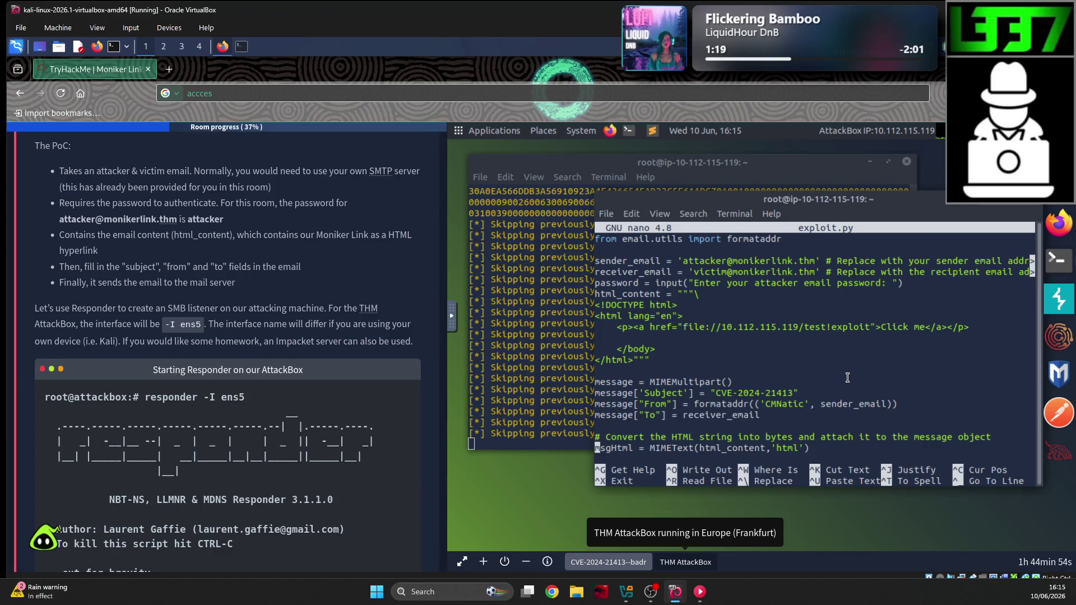
scroll(847, 377, "down", 1)
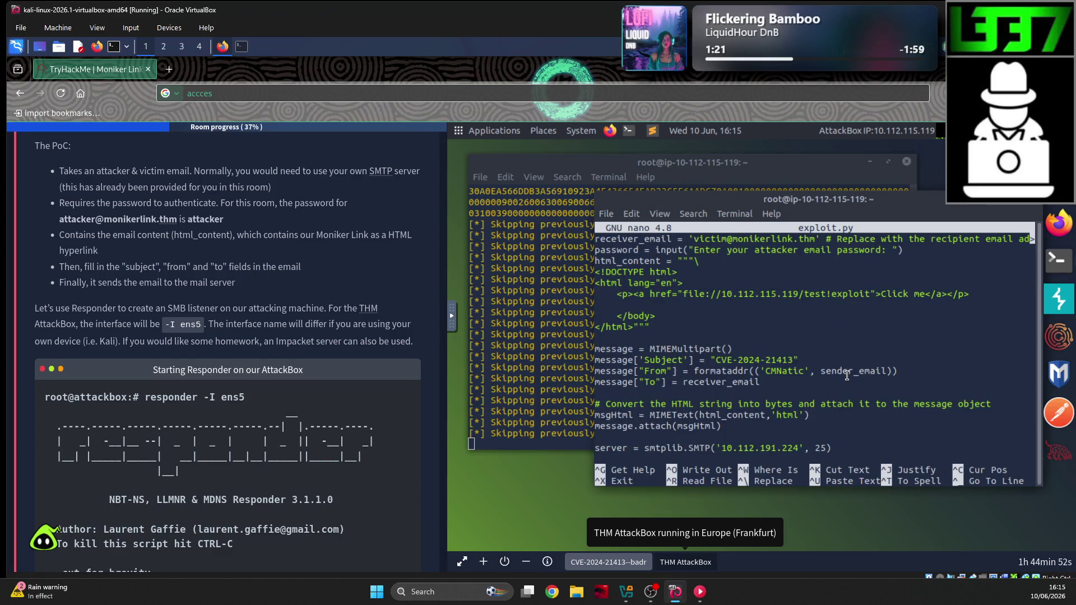
scroll(847, 376, "down", 1)
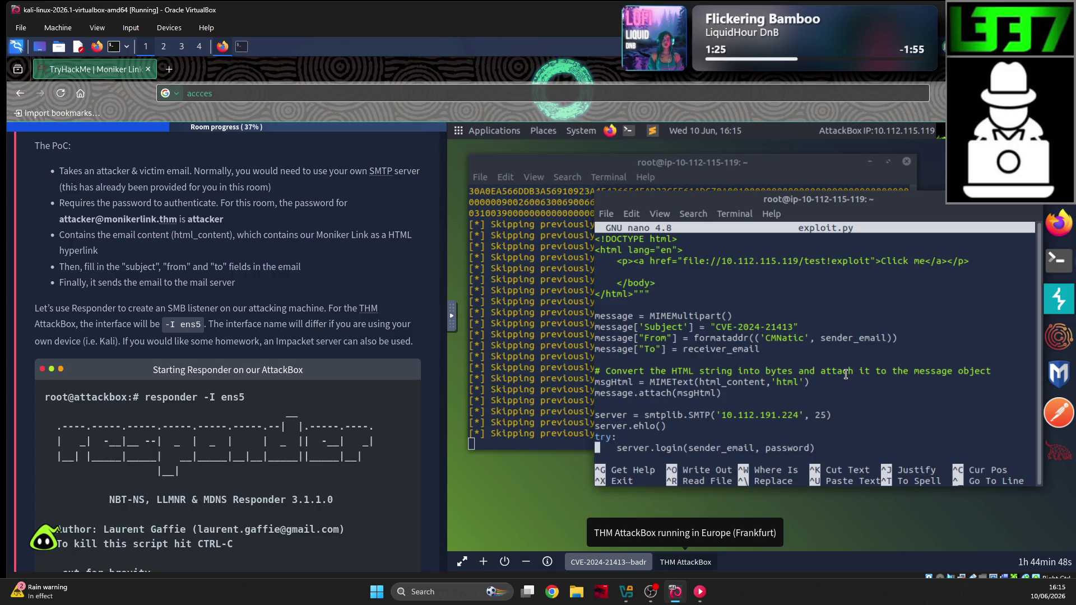
scroll(845, 373, "down", 1)
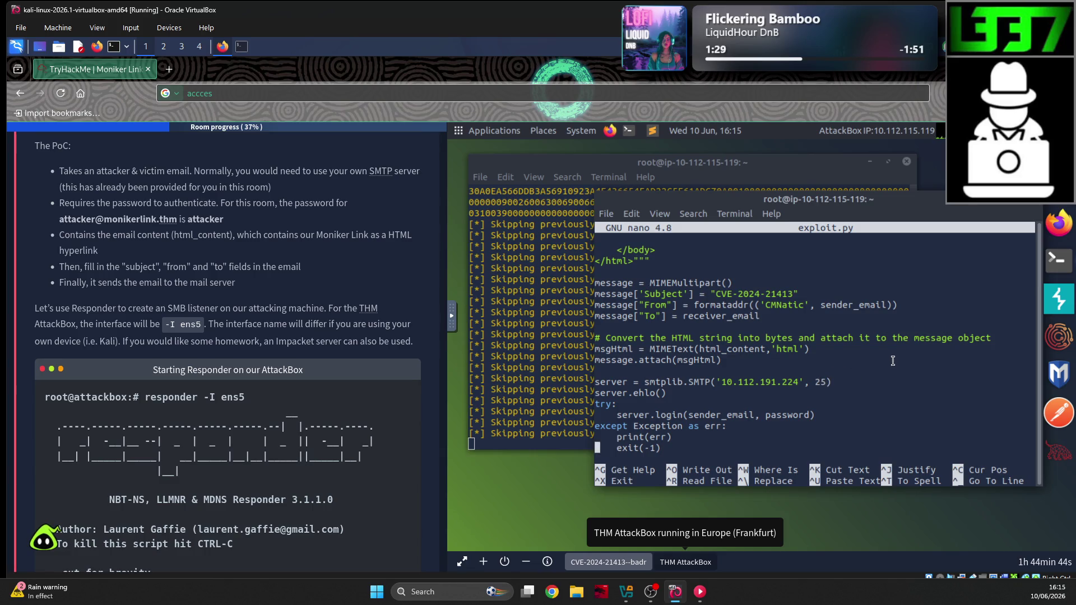
scroll(866, 362, "down", 2)
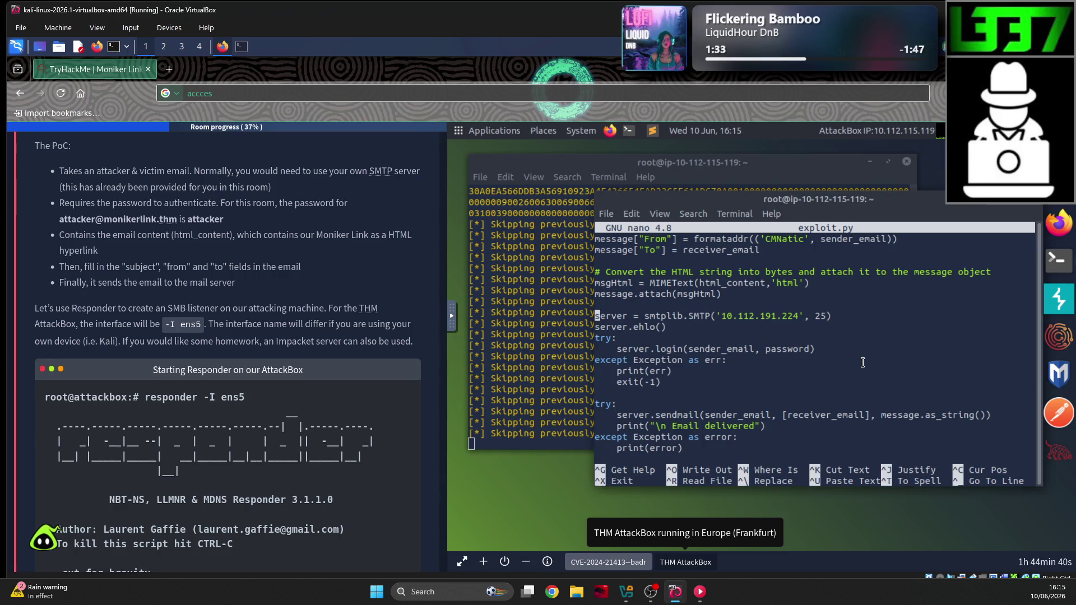
scroll(862, 360, "down", 1)
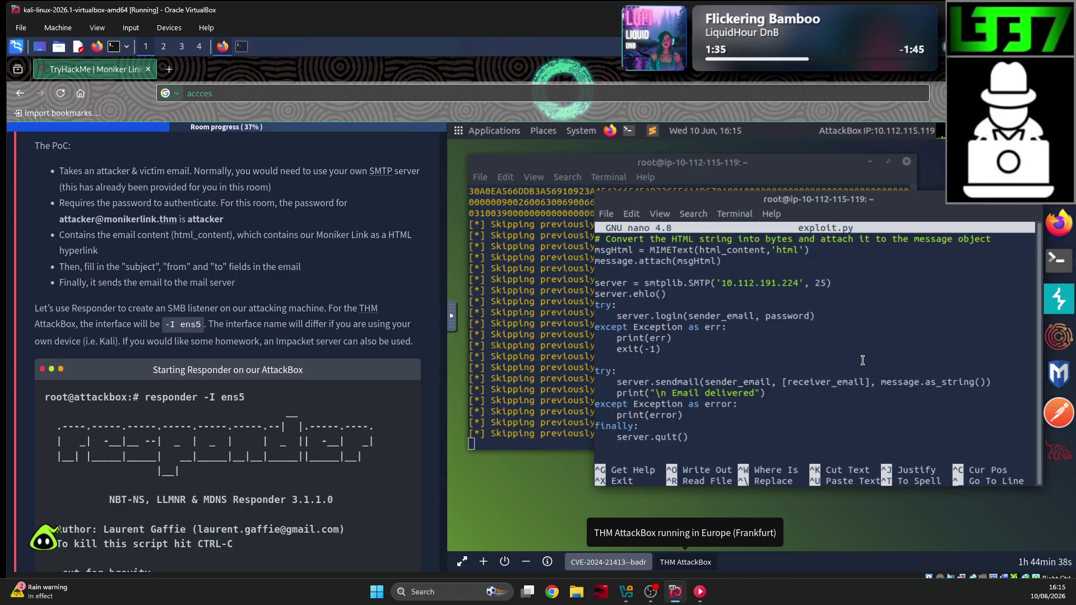
scroll(864, 358, "up", 5)
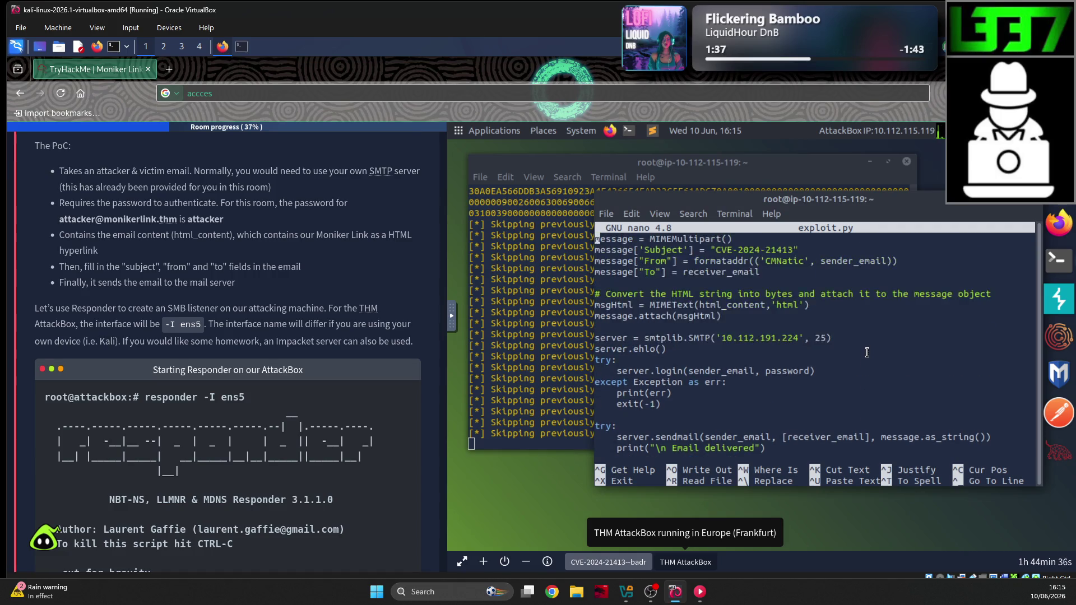
scroll(867, 352, "up", 3)
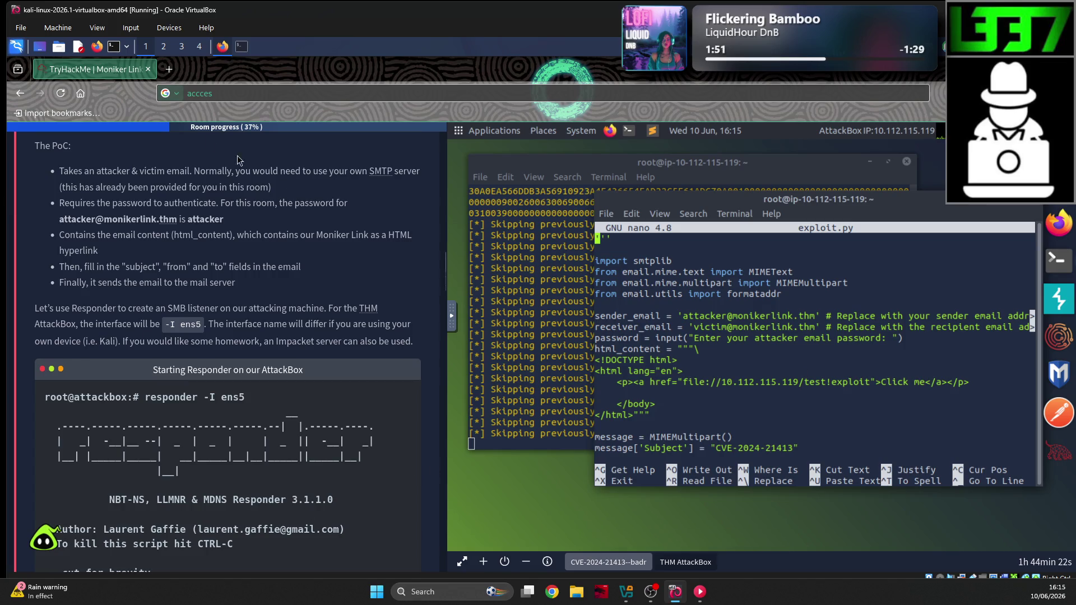
Bring the Responder terminal forward and scroll to its captured NTLMv2-SSP hash lines.
left_click(222, 46)
left_click(222, 46)
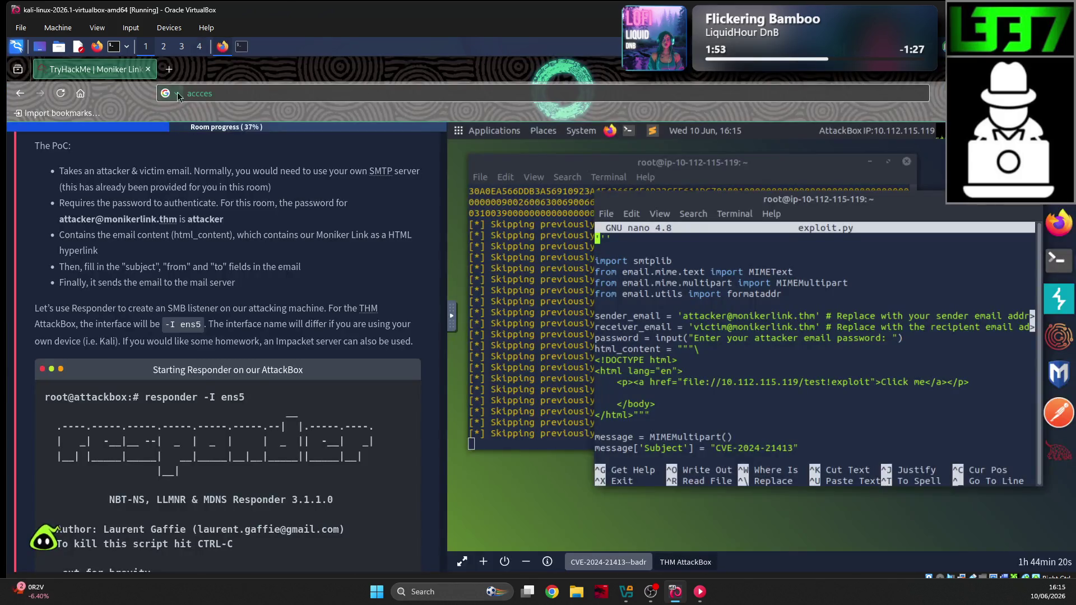
scroll(284, 297, "down", 3)
scroll(284, 297, "down", 15)
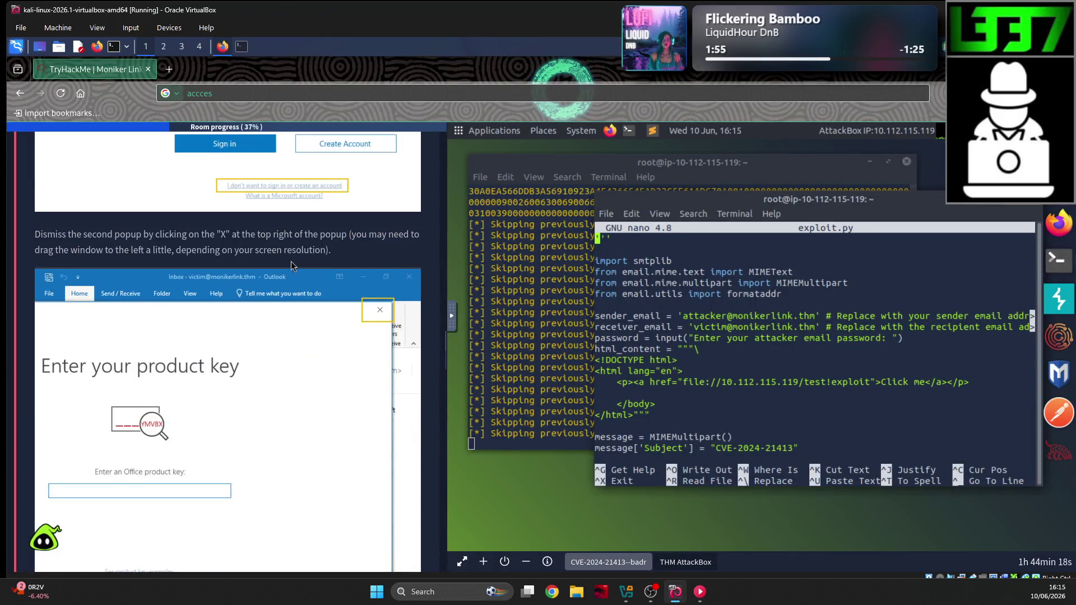
scroll(291, 267, "down", 8)
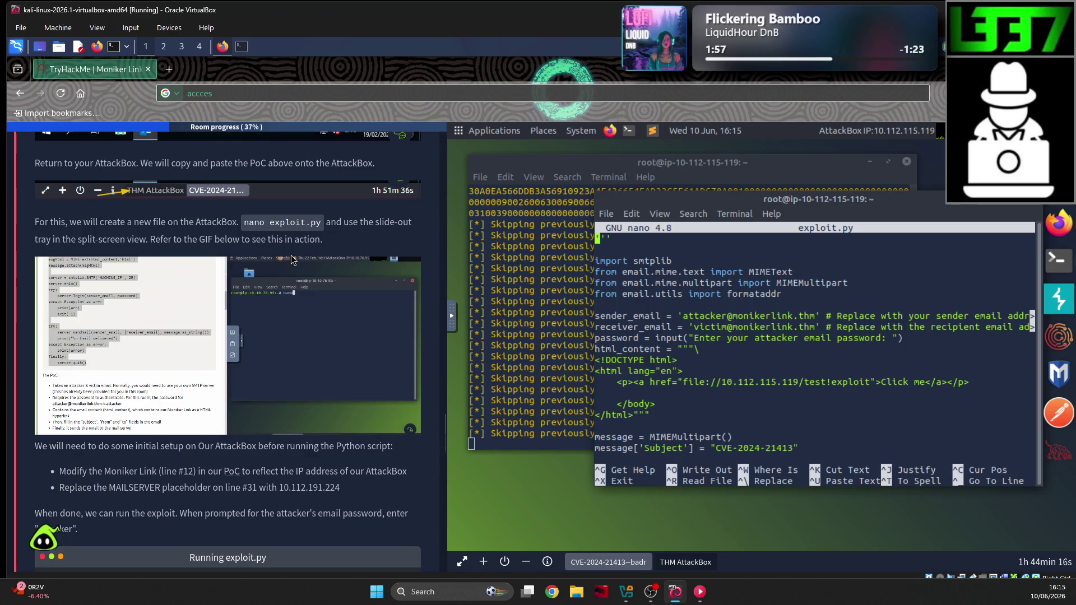
scroll(291, 261, "down", 2)
scroll(291, 259, "down", 12)
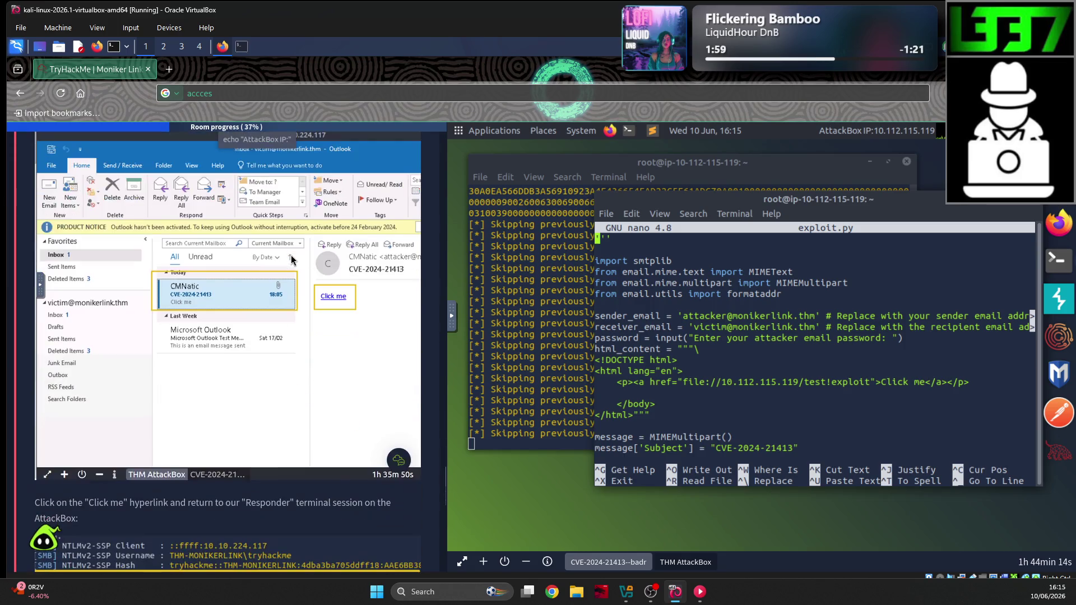
scroll(291, 259, "down", 3)
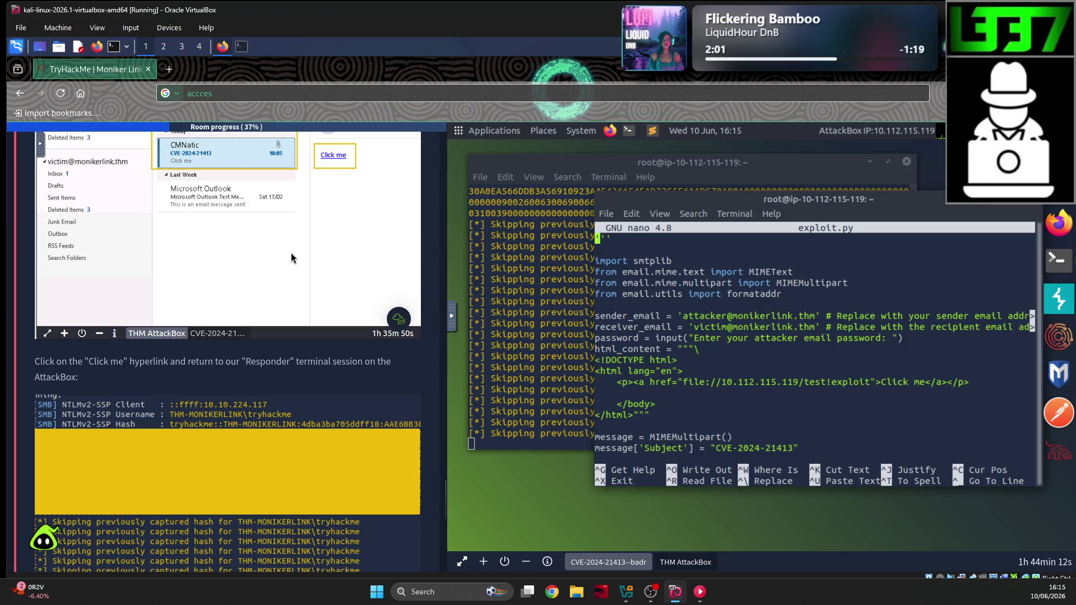
scroll(291, 253, "down", 2)
left_click(512, 324)
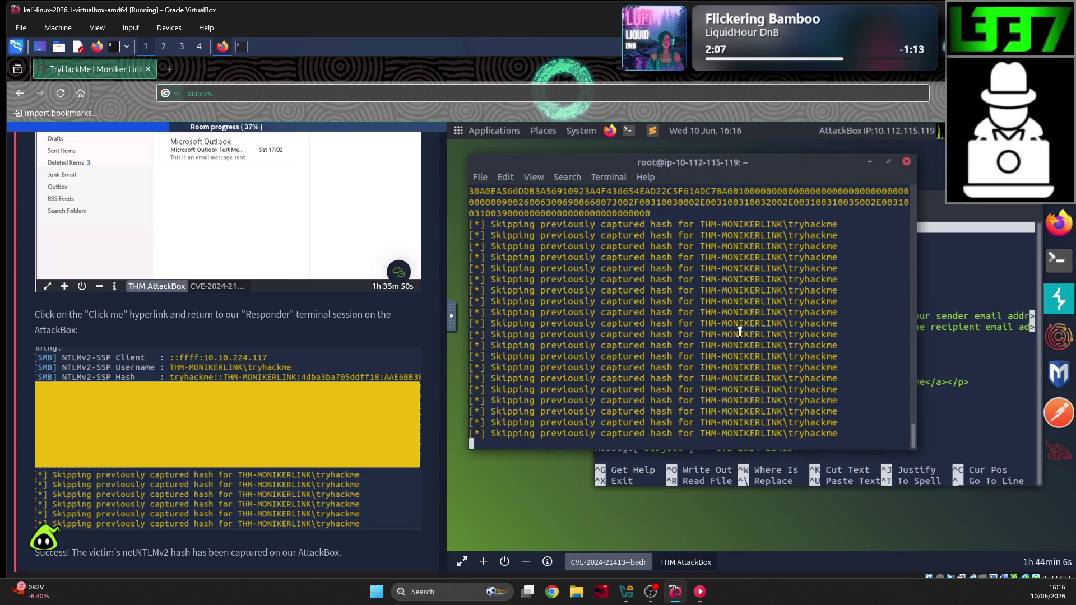
scroll(738, 331, "up", 5)
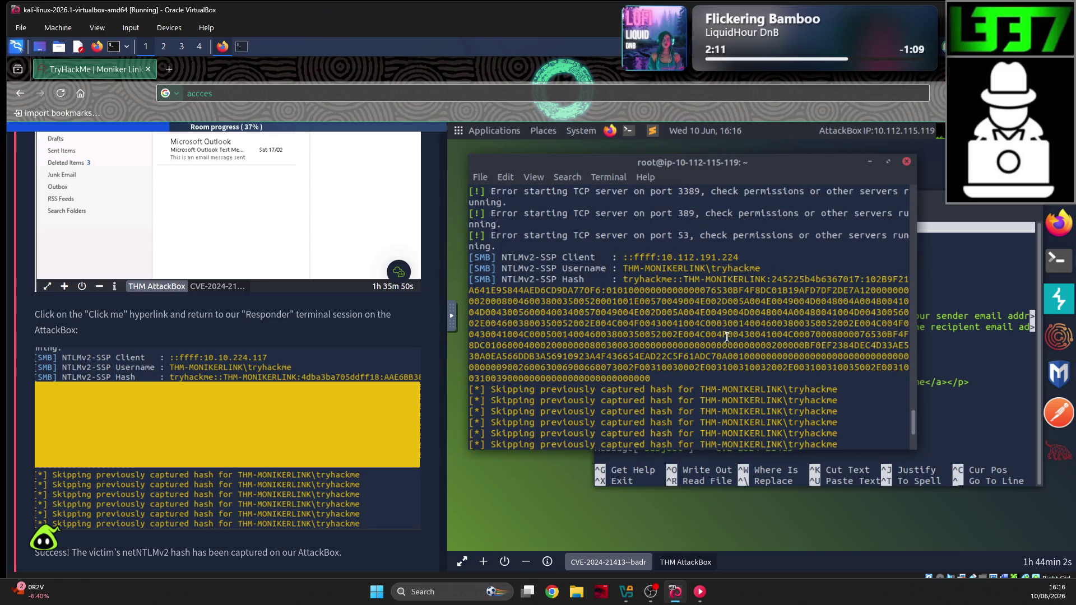
Recheck exploit.py, then return to Responder and compare with the tutorial's example screenshot.
left_click(943, 352)
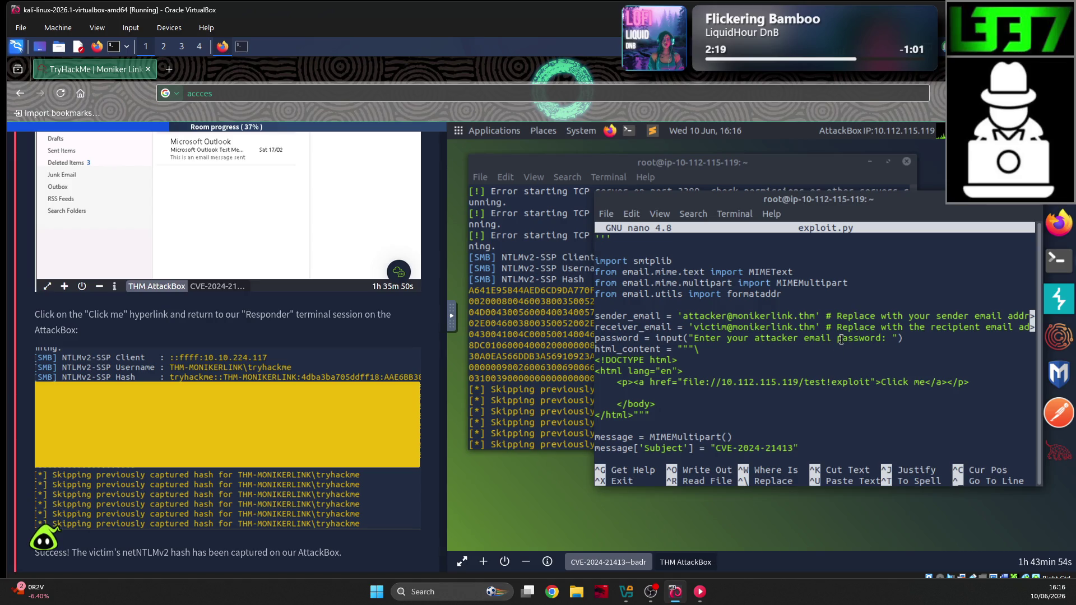
key("Down")
key("Down")
key("Down")
scroll(844, 330, "up", 3)
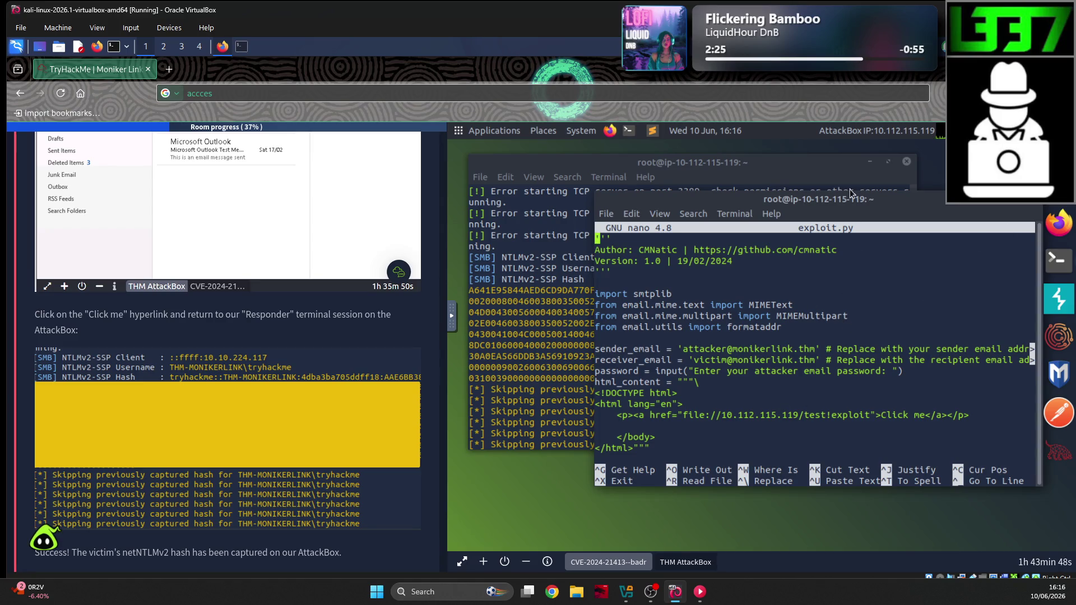
left_click(485, 327)
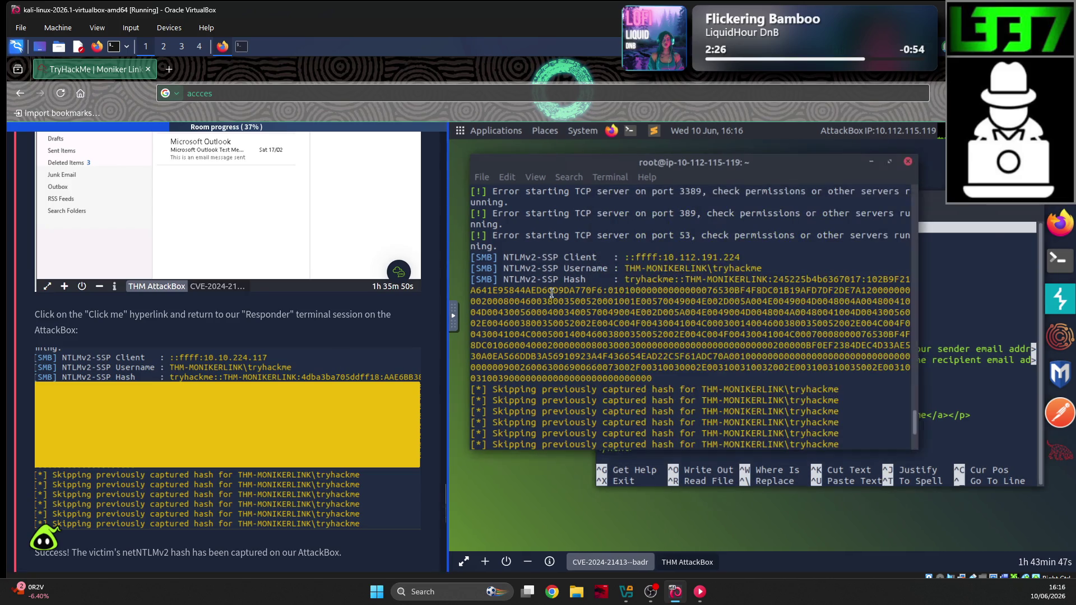
left_click(255, 375)
left_click(265, 363)
scroll(277, 354, "down", 3)
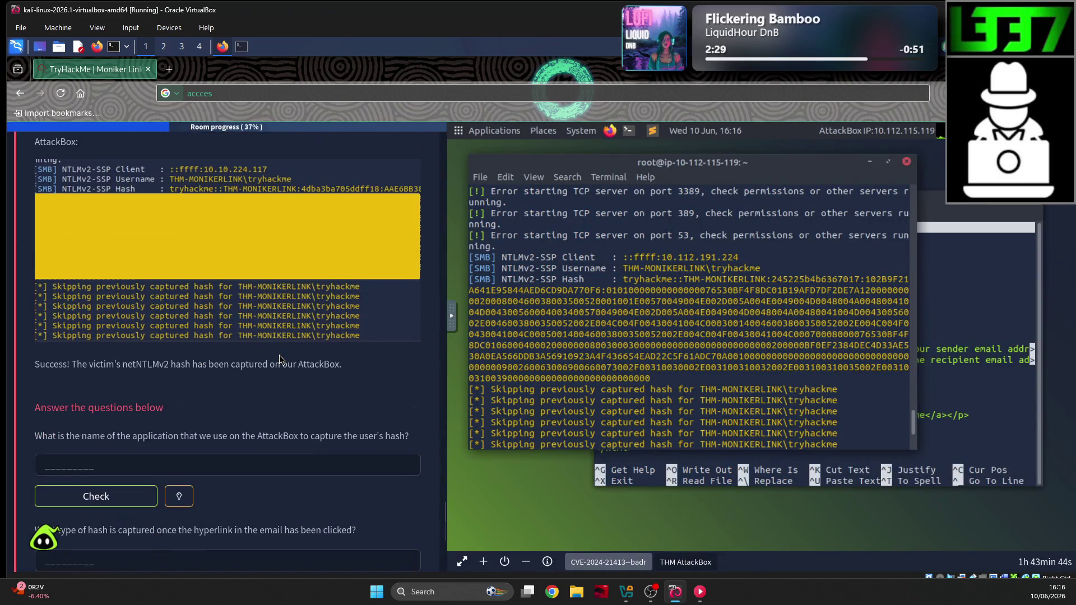
Answer the first question with 'responder', check it, then switch to the victim machine.
left_click(266, 466)
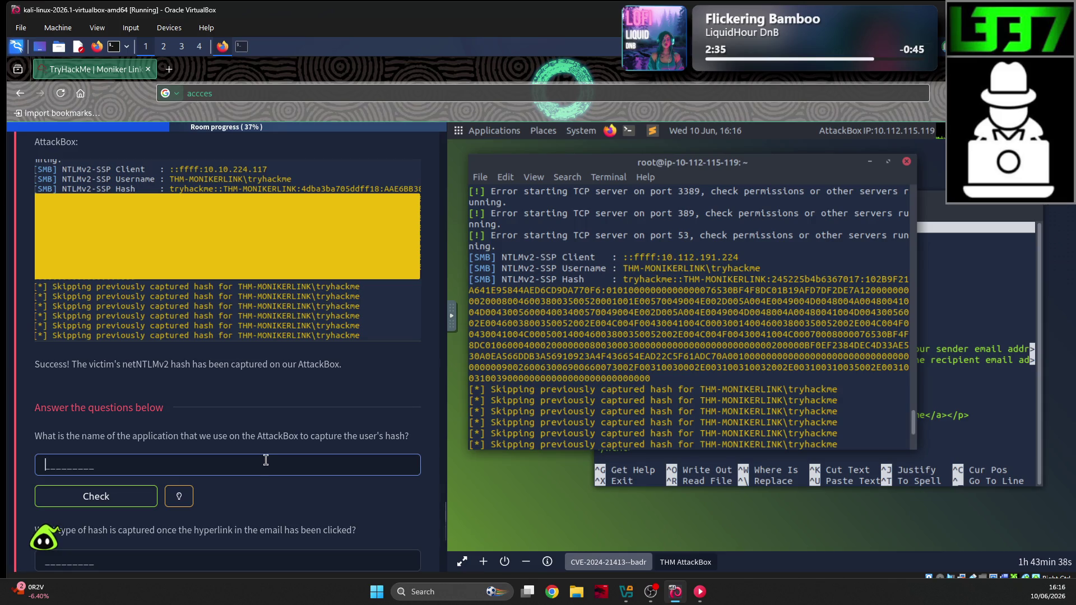
type("responder")
scroll(214, 363, "down", 3)
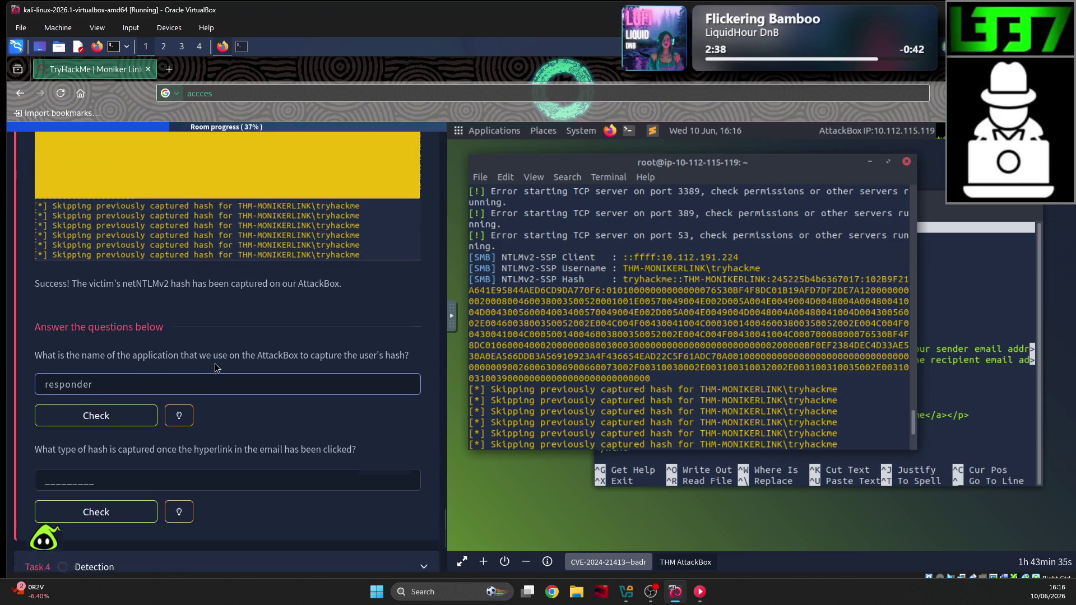
left_click(96, 401)
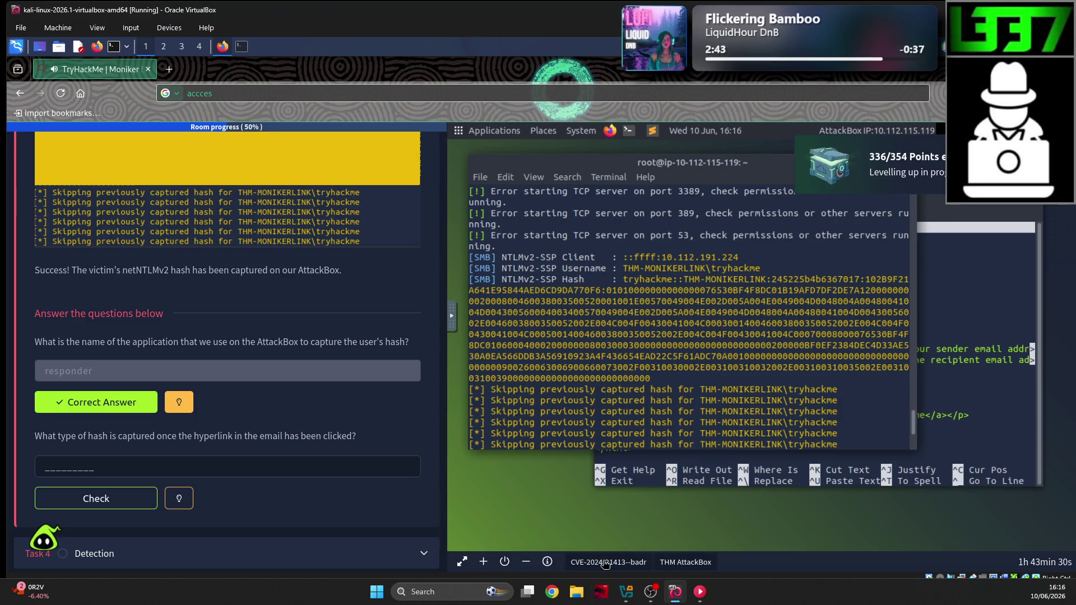
left_click(661, 562)
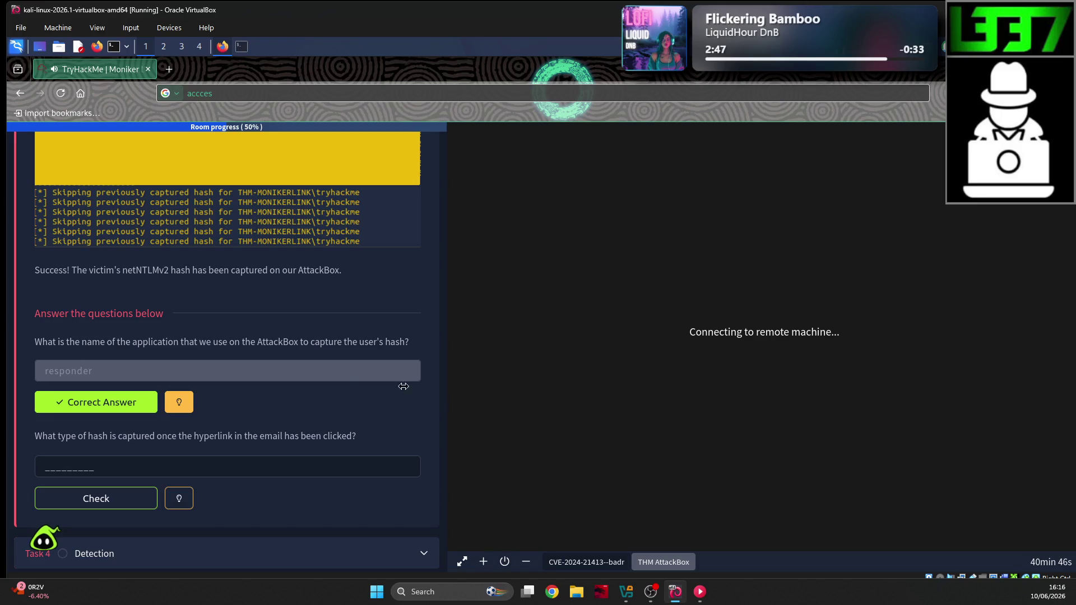
Follow the 16:10 CVE-2024-21413 email's Click me link, dismiss the error, and return to the AttackBox.
scroll(352, 376, "up", 4)
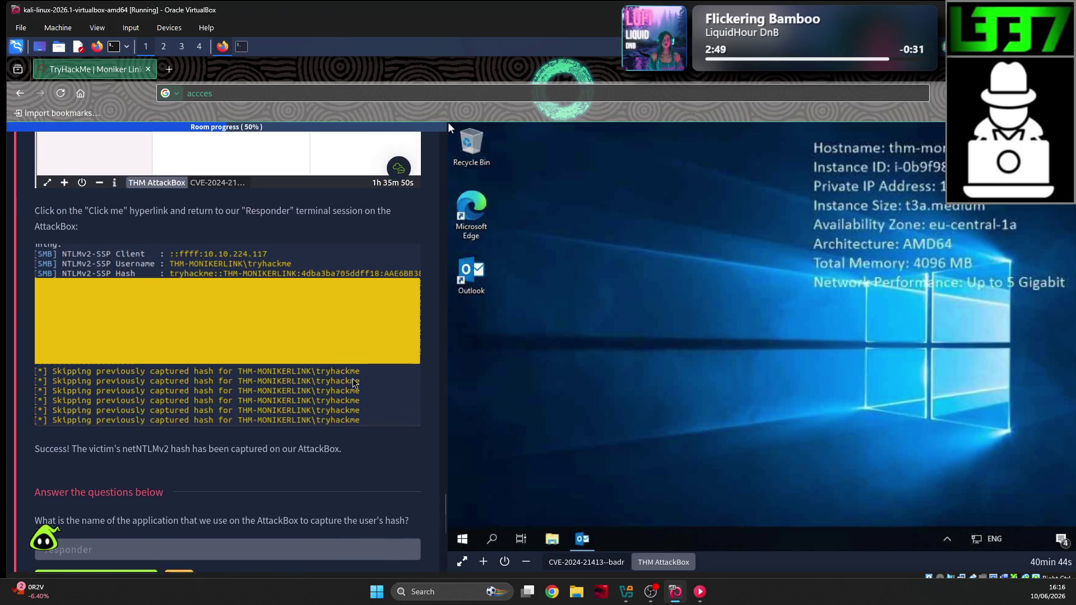
scroll(370, 388, "down", 4)
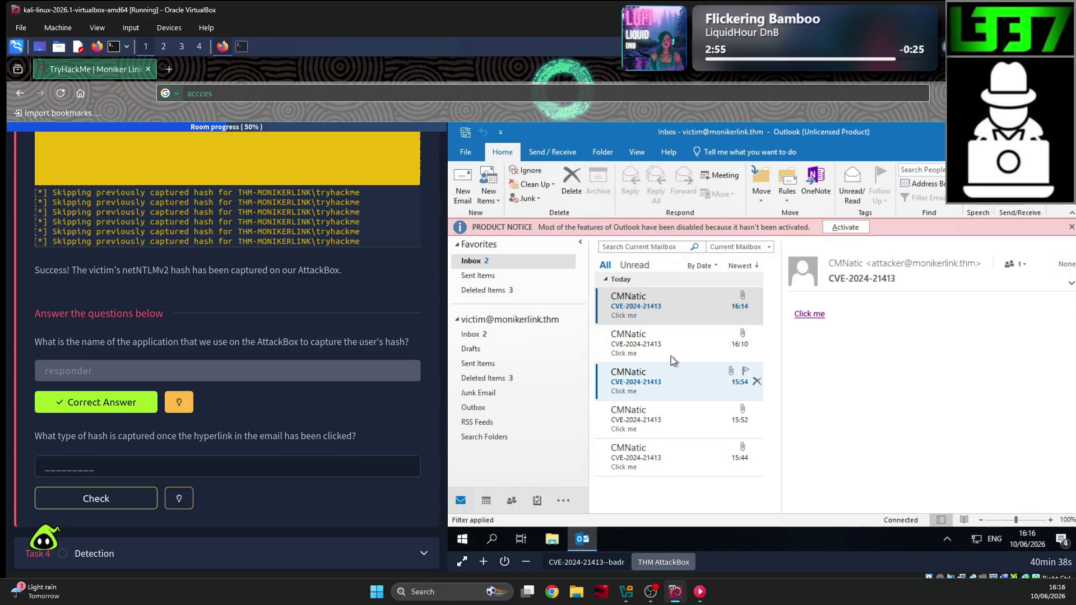
left_click(645, 342)
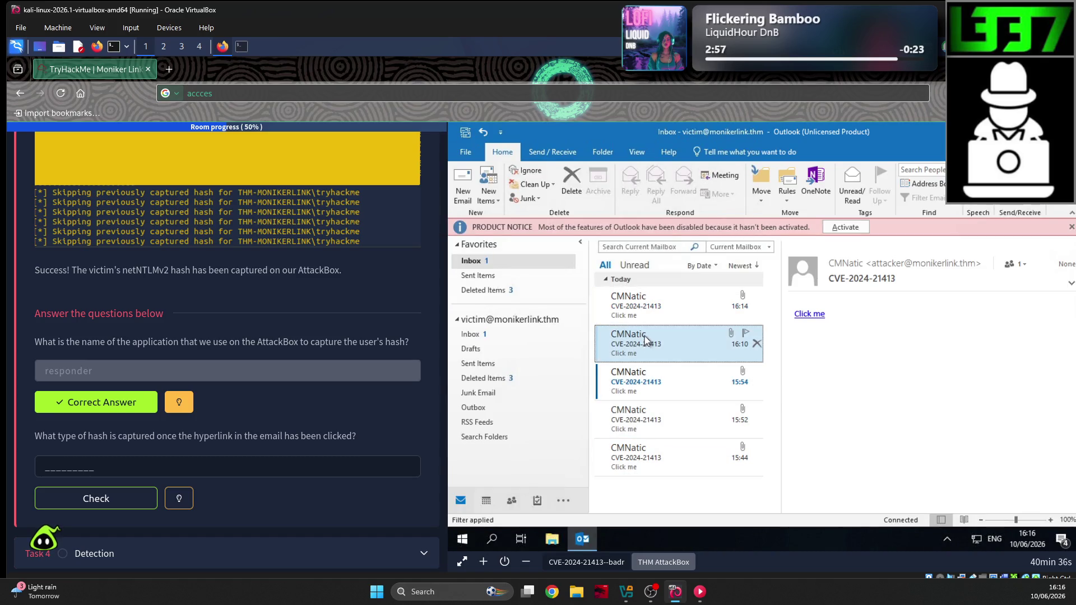
left_click(816, 314)
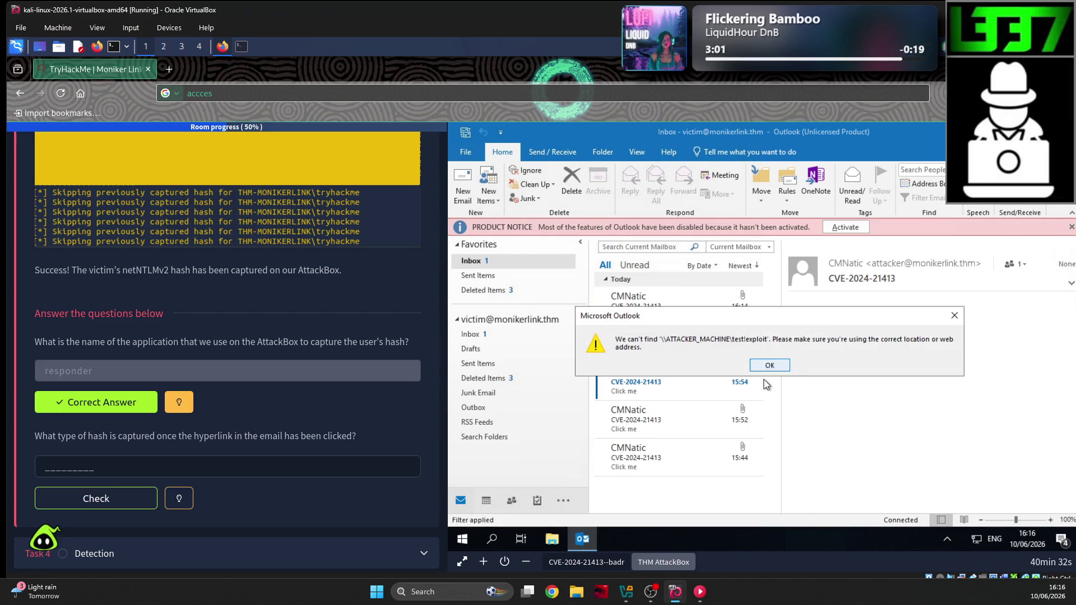
key("Return")
left_click(594, 562)
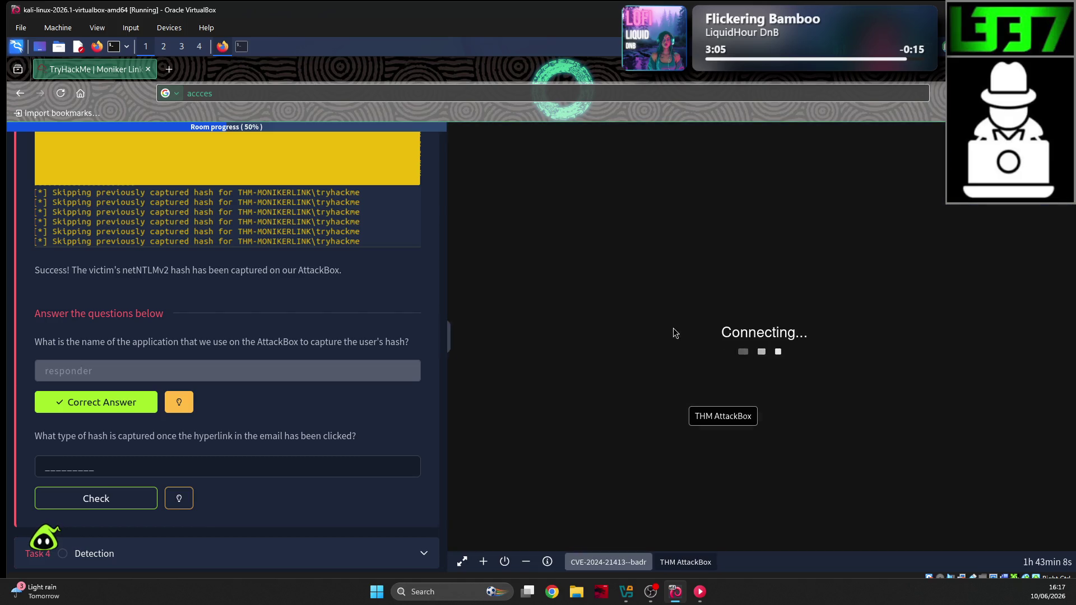
Recheck Responder's captured NTLMv2 hash for THM-MONIKERLINK\tryhackme and reveal question two's hint.
scroll(684, 314, "down", 5)
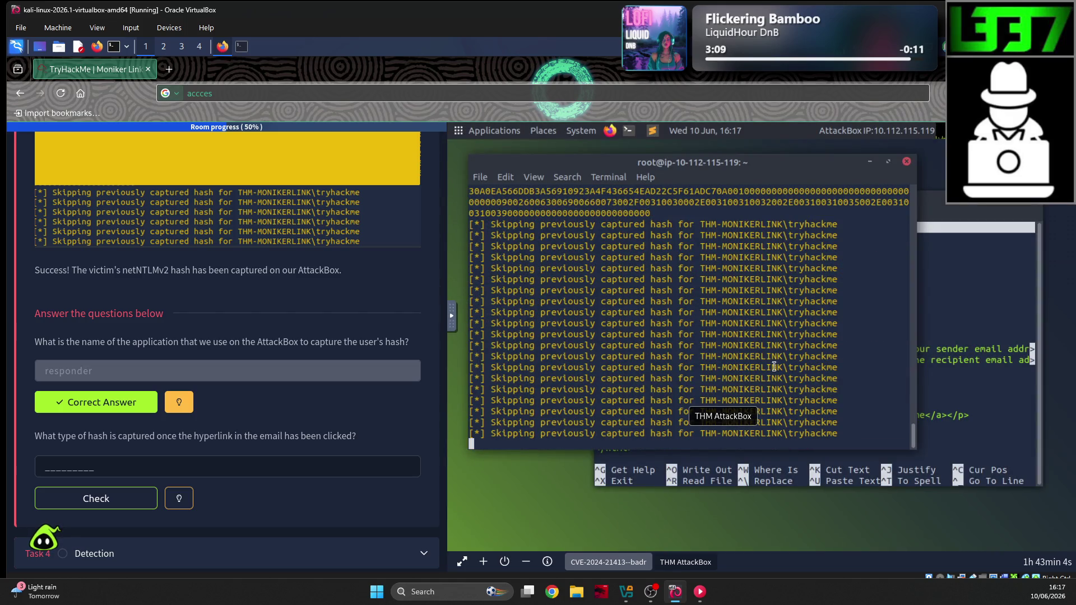
scroll(729, 336, "up", 3)
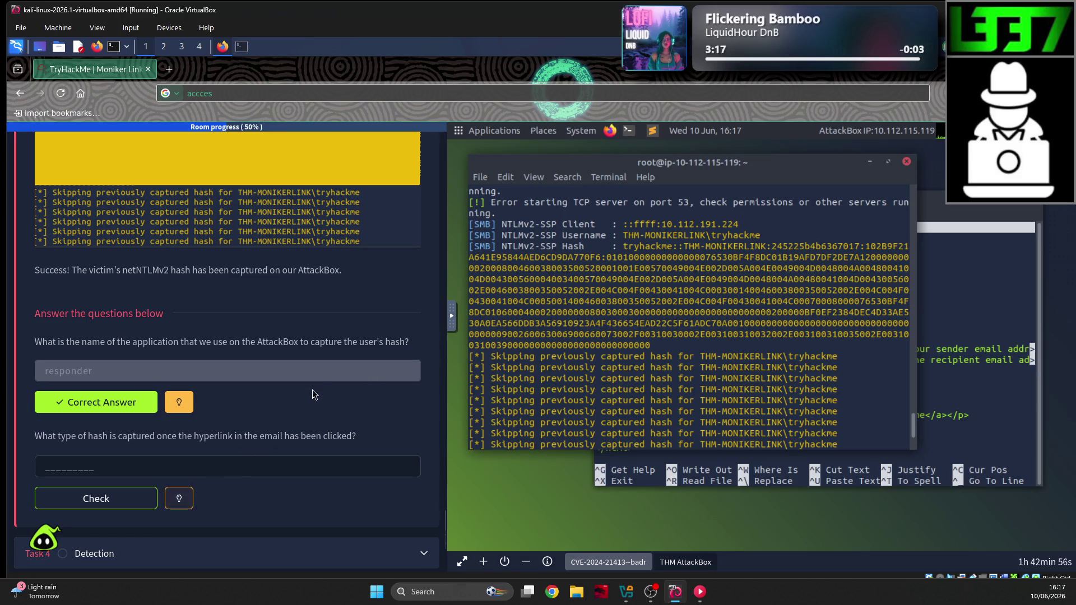
scroll(304, 370, "down", 1)
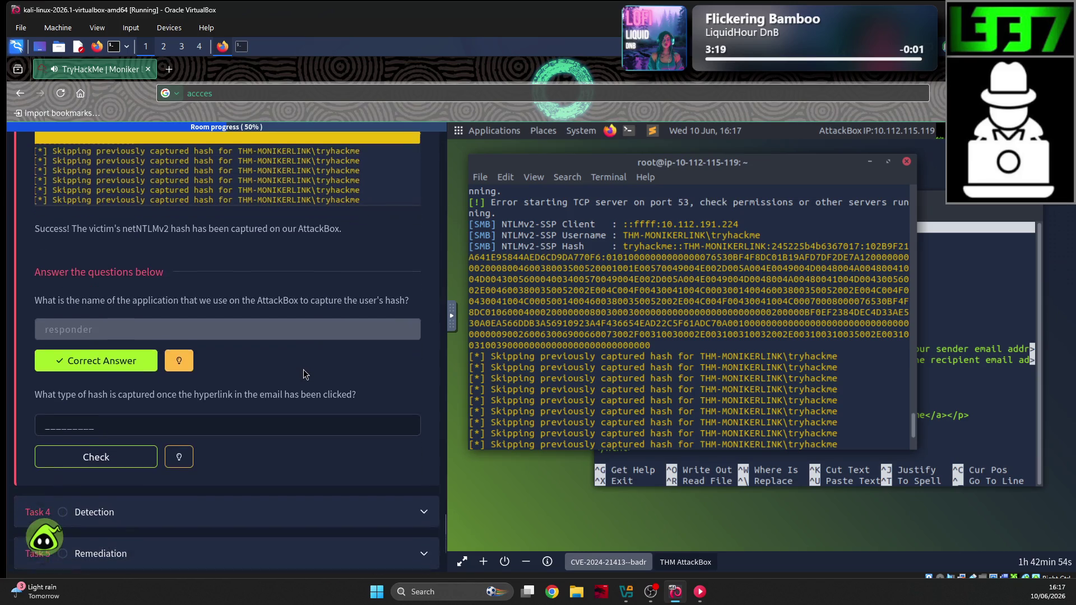
left_click(179, 451)
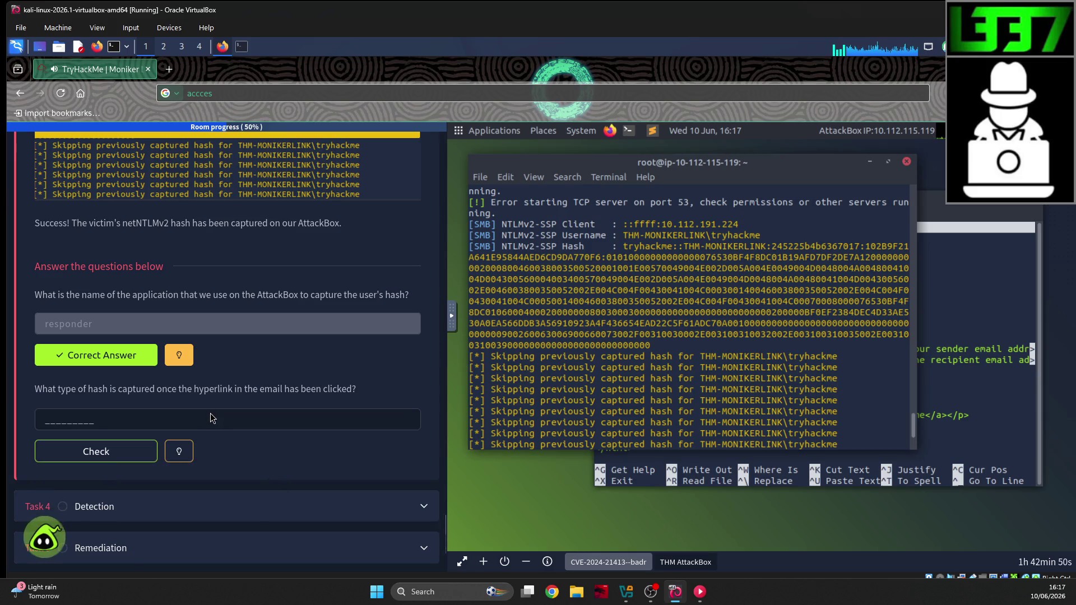
scroll(213, 421, "up", 5)
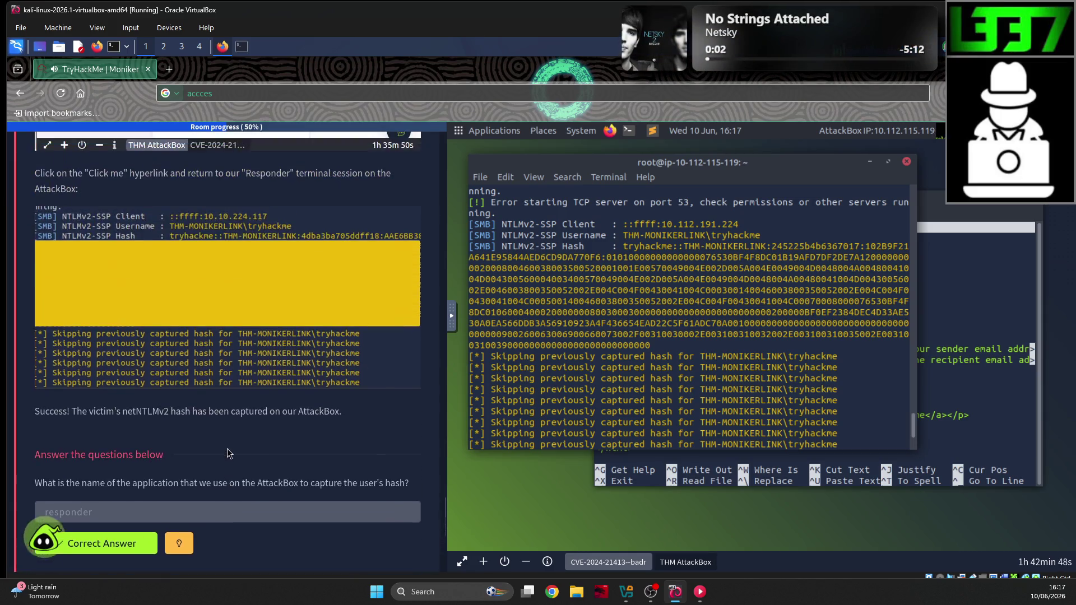
scroll(226, 442, "up", 2)
right_click(226, 441)
scroll(166, 438, "up", 1)
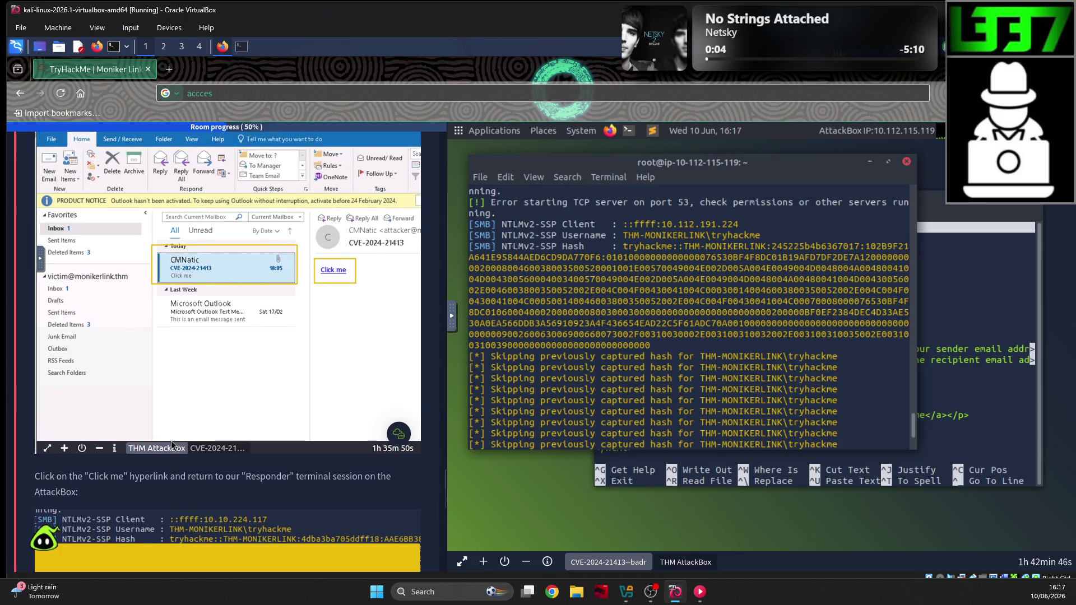
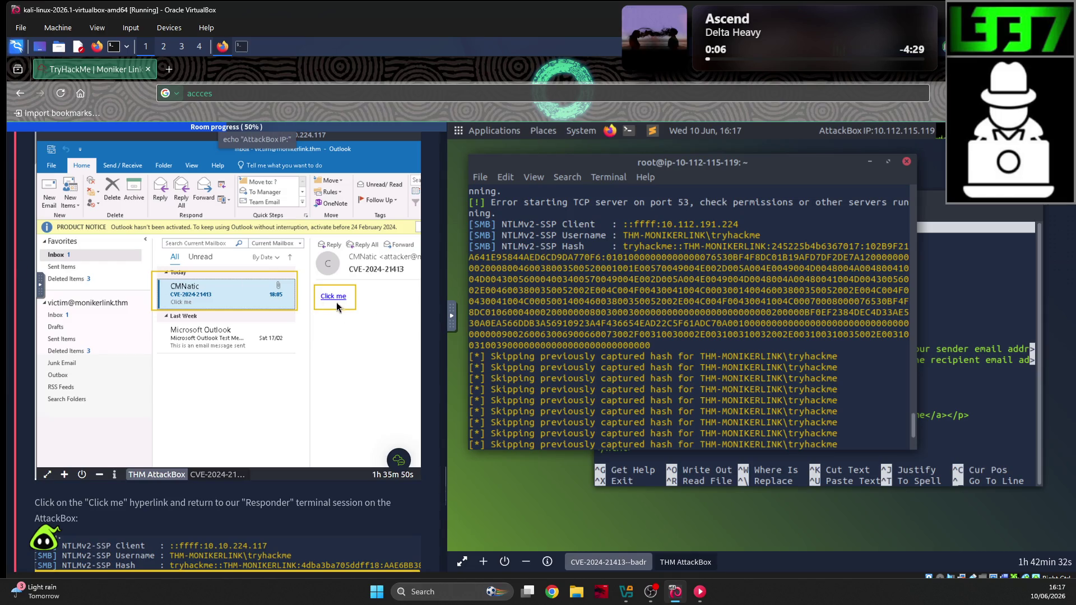
Scroll up and down through the Moniker Link room content on the TryHackMe page.
scroll(319, 309, "down", 2)
scroll(318, 310, "down", 1)
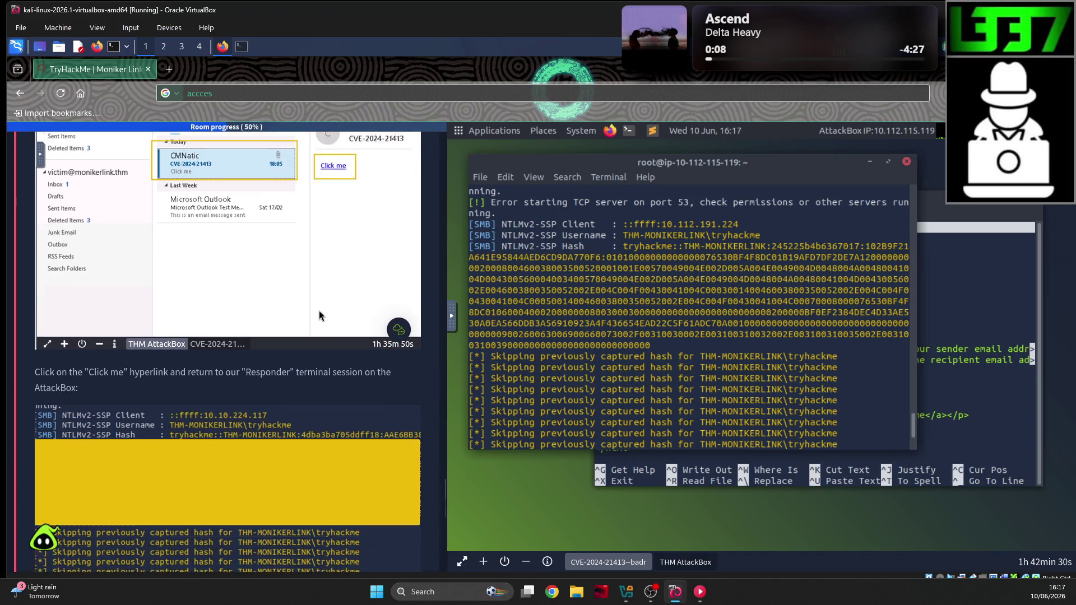
scroll(318, 310, "down", 1)
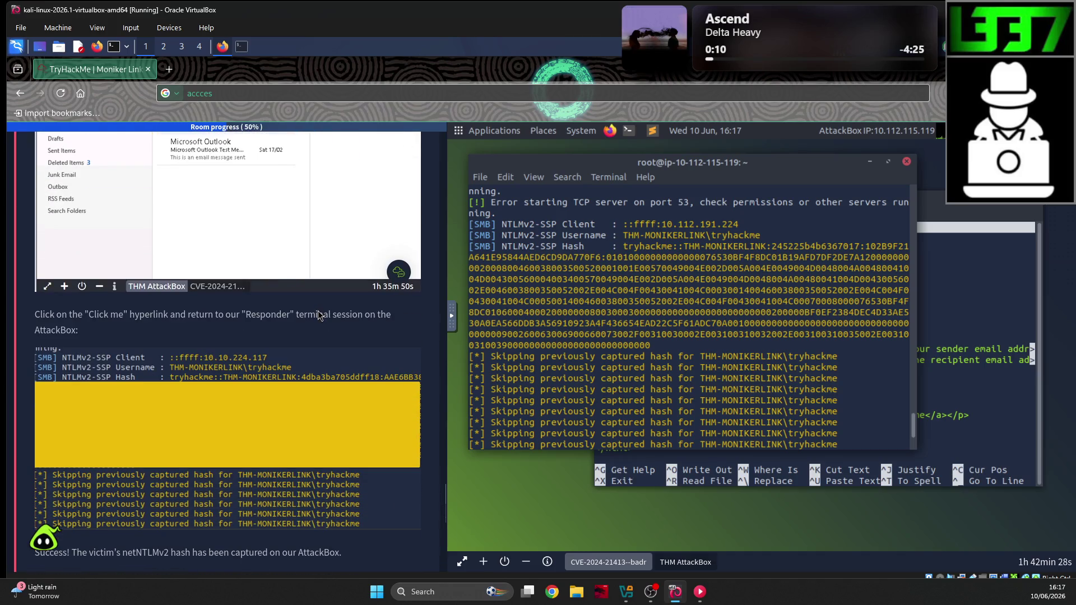
scroll(318, 315, "down", 5)
scroll(318, 312, "down", 3)
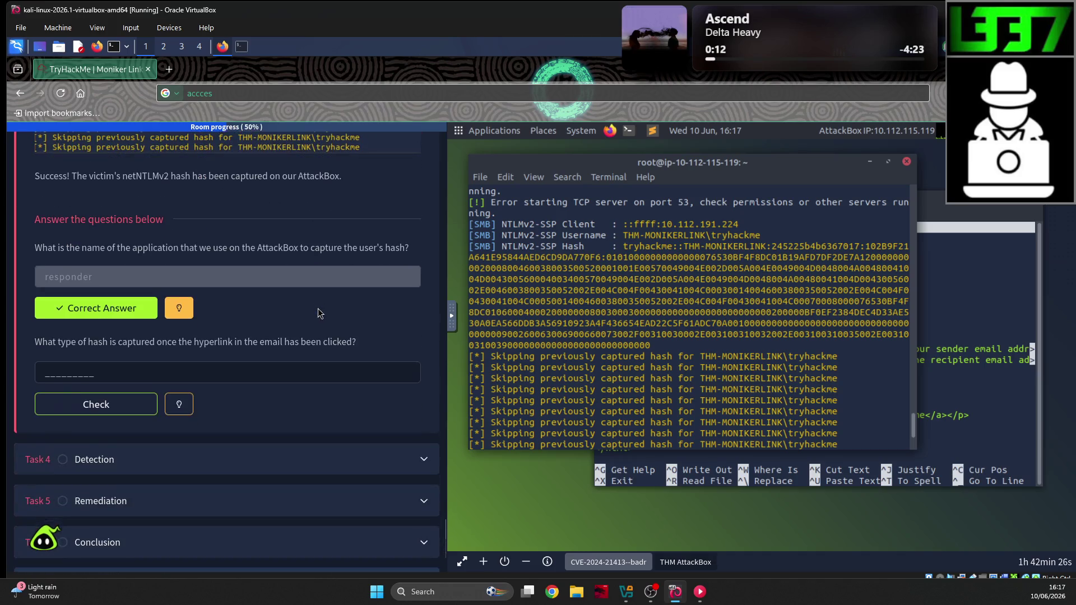
scroll(237, 338, "up", 10)
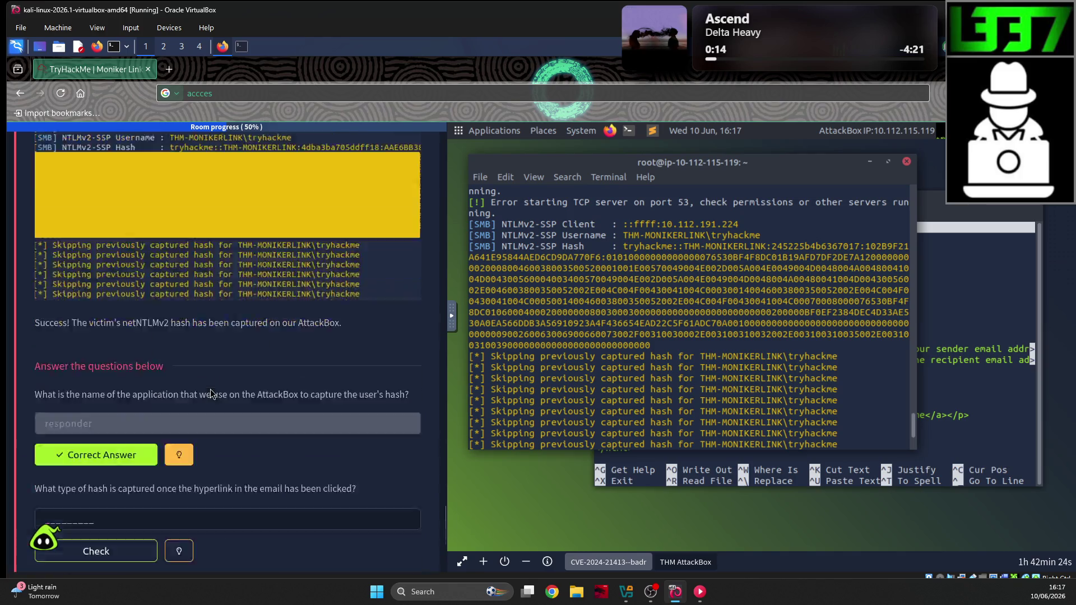
scroll(219, 395, "up", 9)
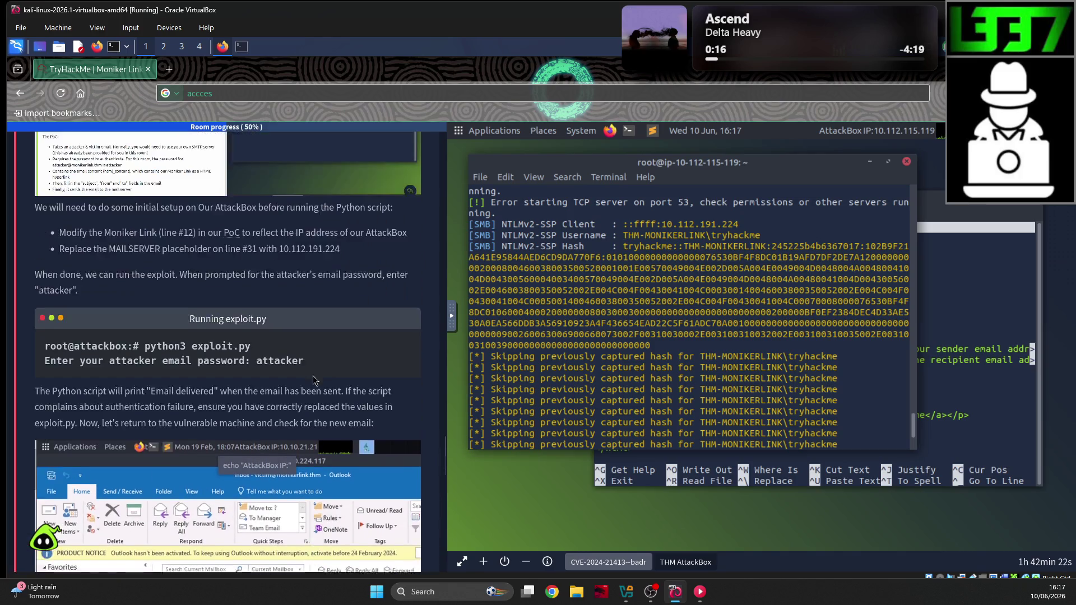
scroll(303, 369, "up", 15)
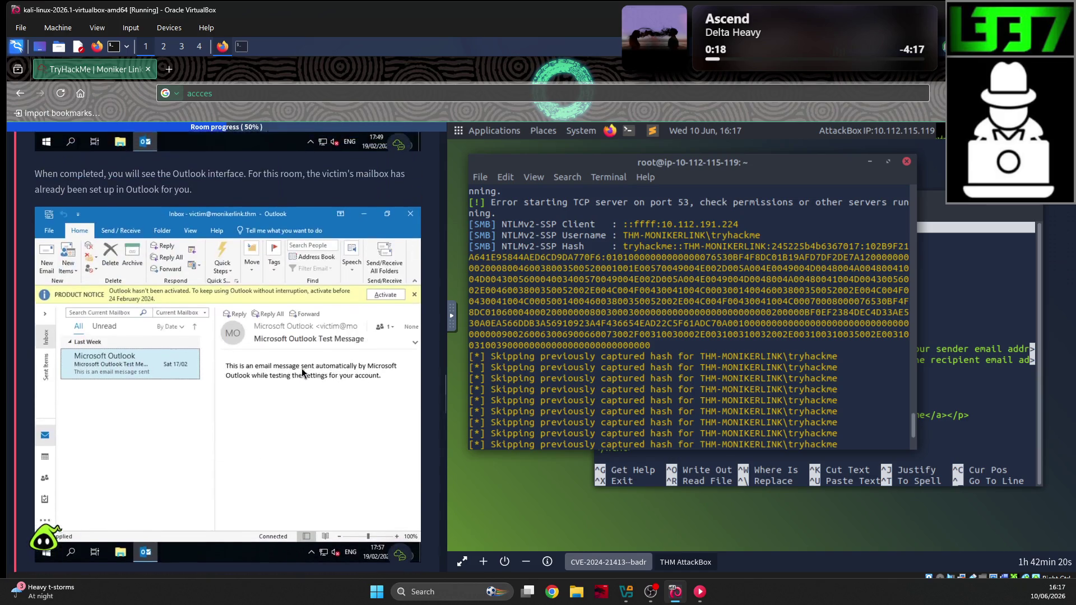
scroll(301, 365, "up", 10)
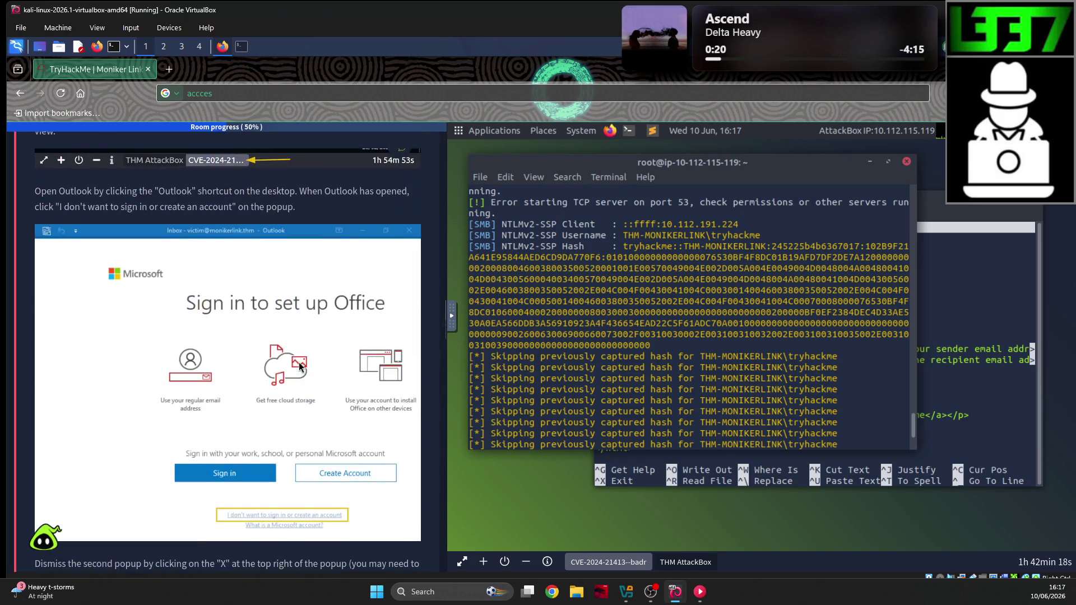
scroll(295, 362, "up", 4)
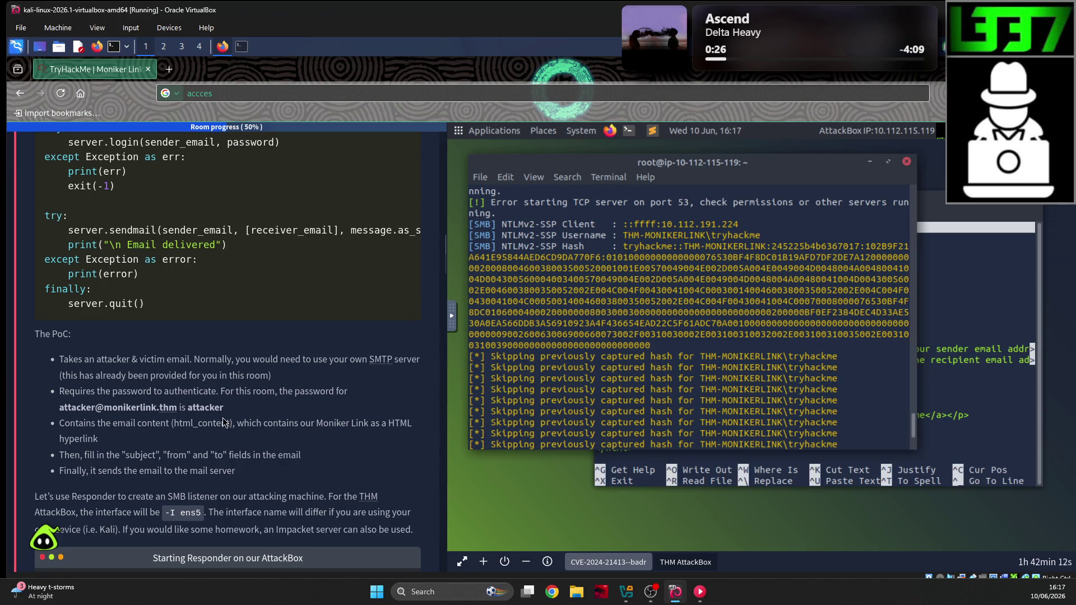
scroll(159, 415, "down", 3)
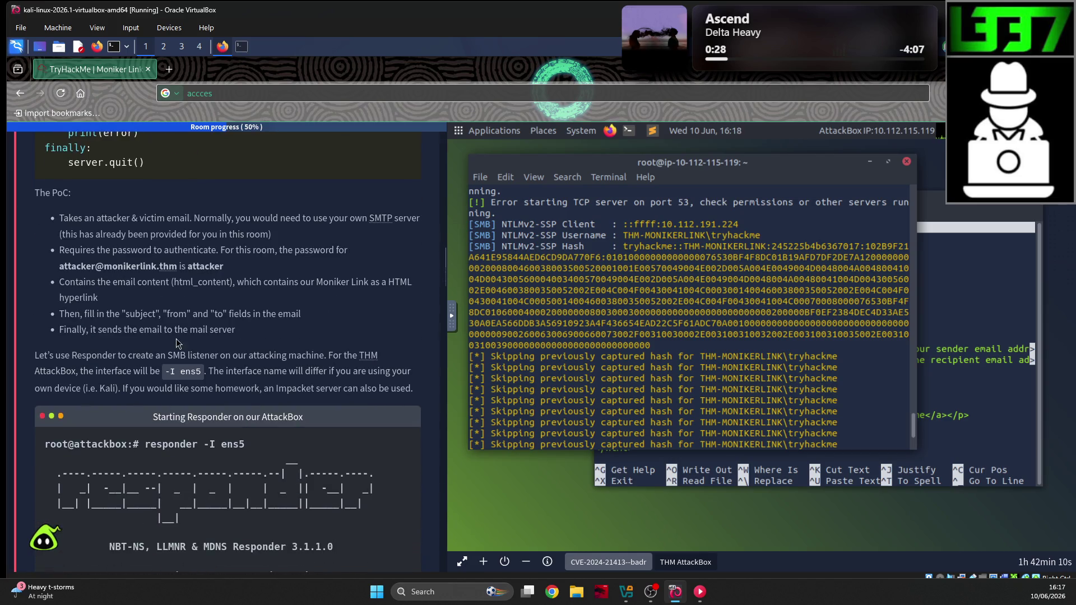
scroll(204, 382, "up", 5)
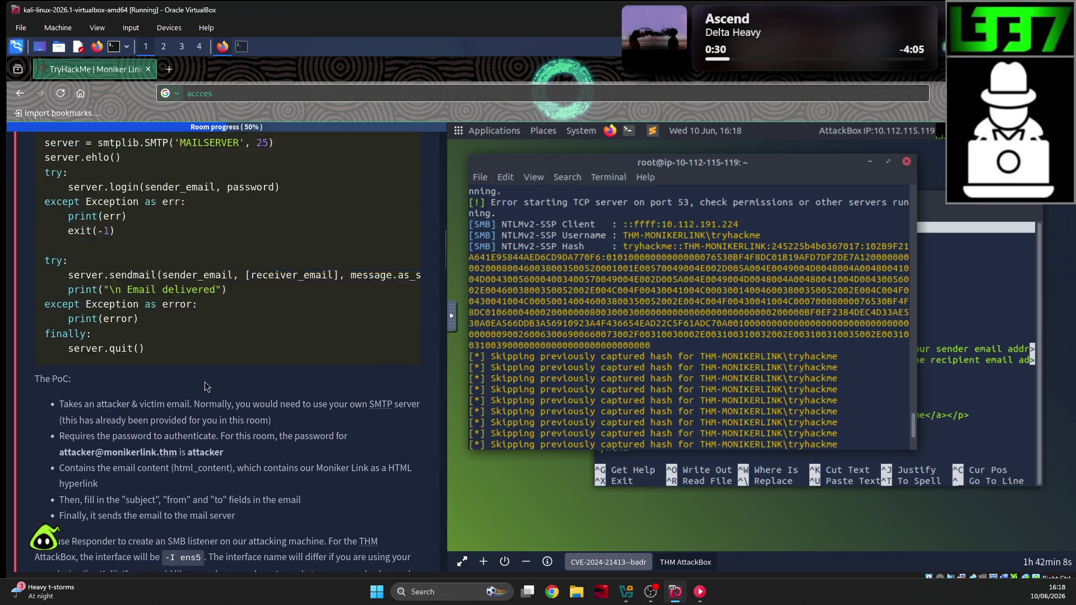
scroll(202, 383, "up", 7)
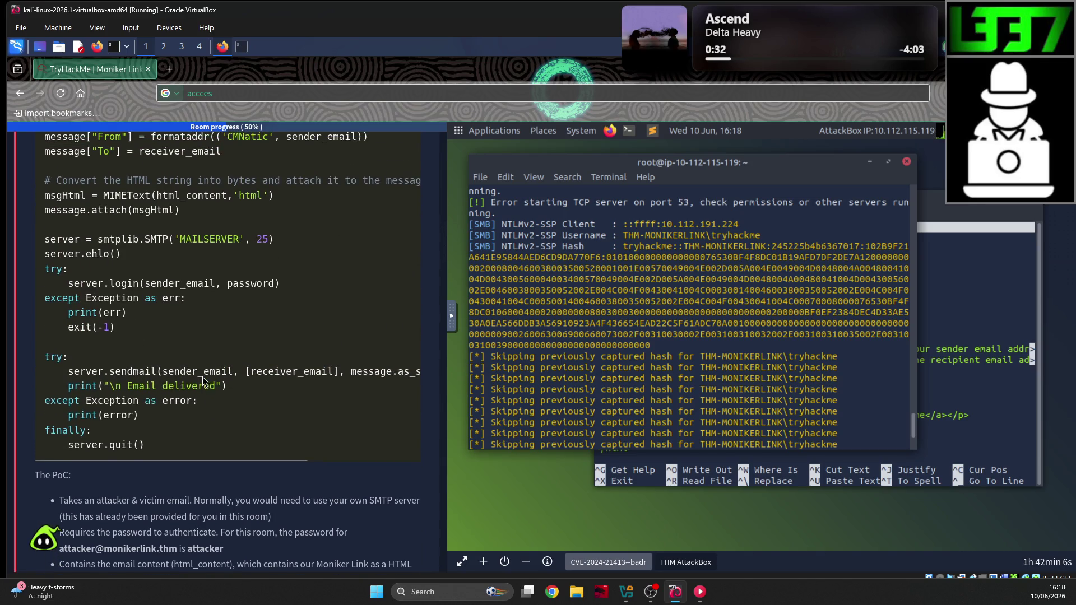
scroll(202, 384, "up", 6)
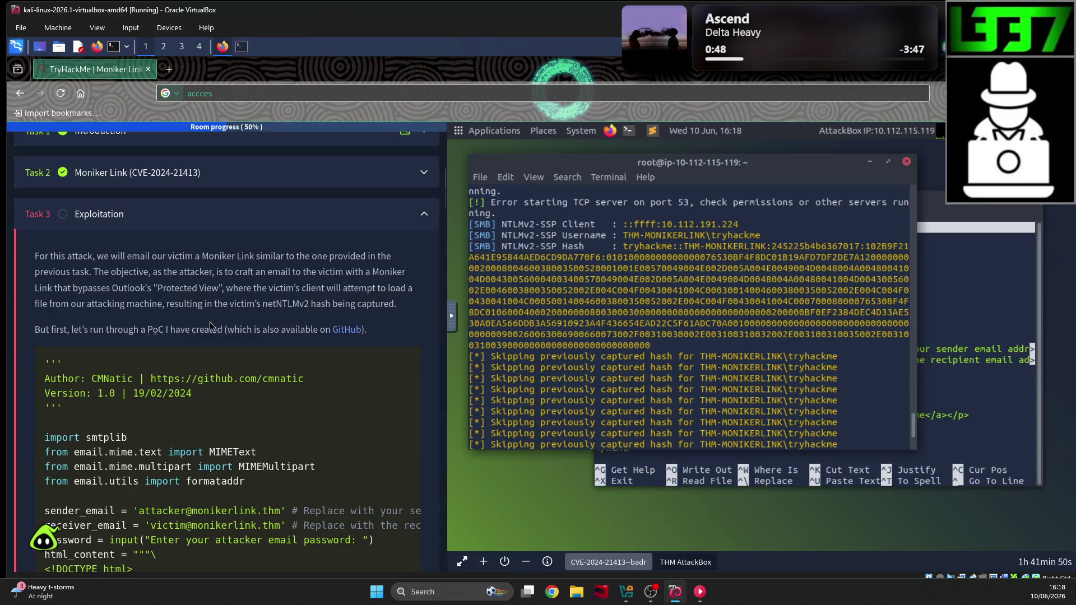
scroll(96, 320, "down", 15)
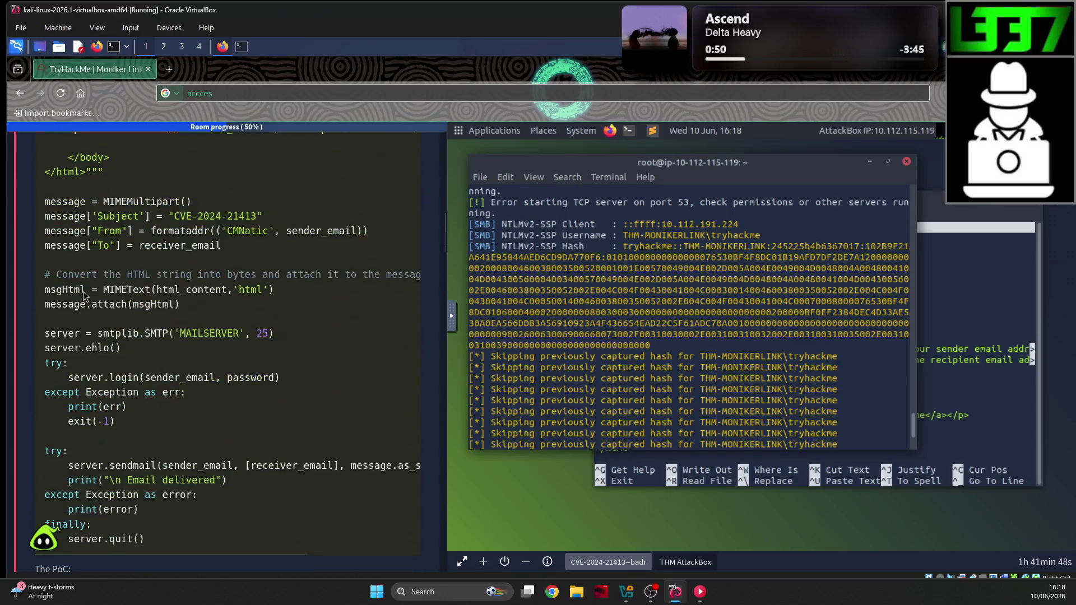
scroll(74, 303, "down", 5)
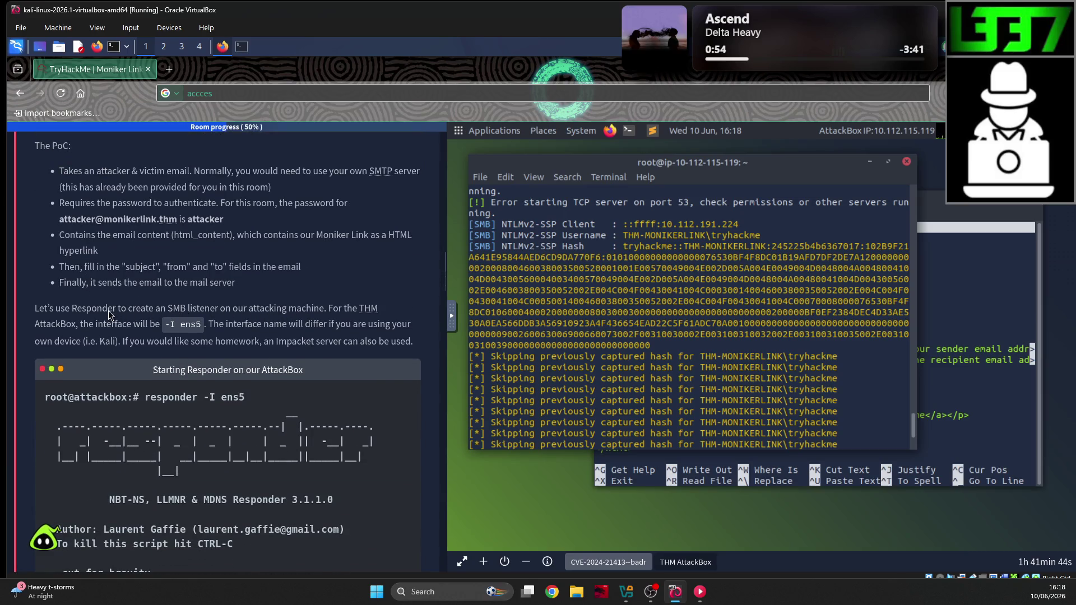
scroll(116, 284, "down", 4)
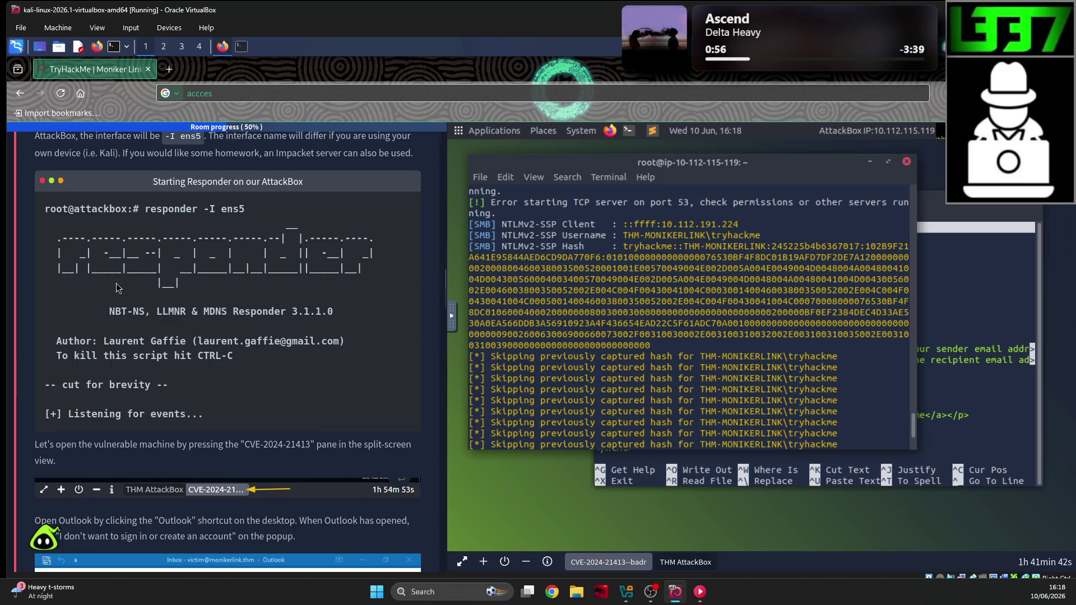
scroll(116, 283, "down", 3)
scroll(114, 285, "down", 4)
scroll(112, 288, "down", 4)
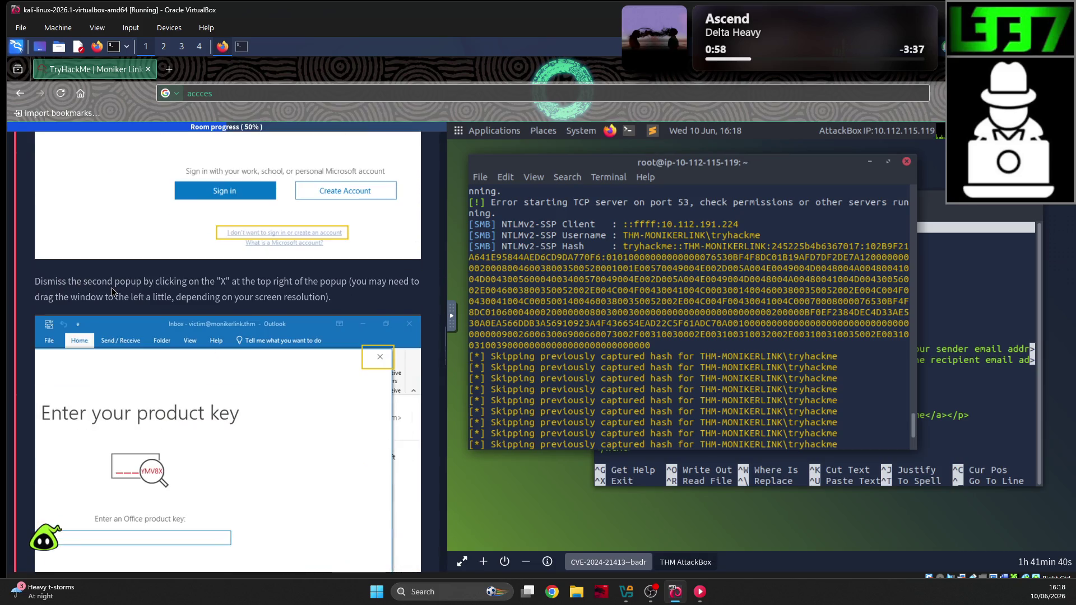
scroll(112, 289, "down", 3)
scroll(112, 290, "down", 4)
scroll(112, 320, "down", 6)
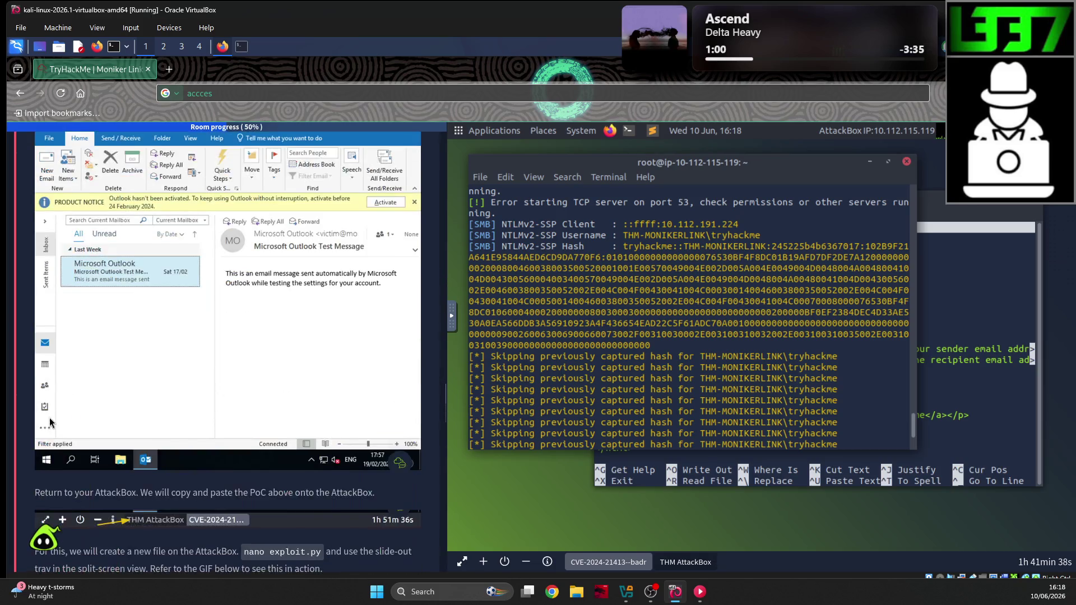
scroll(140, 358, "down", 5)
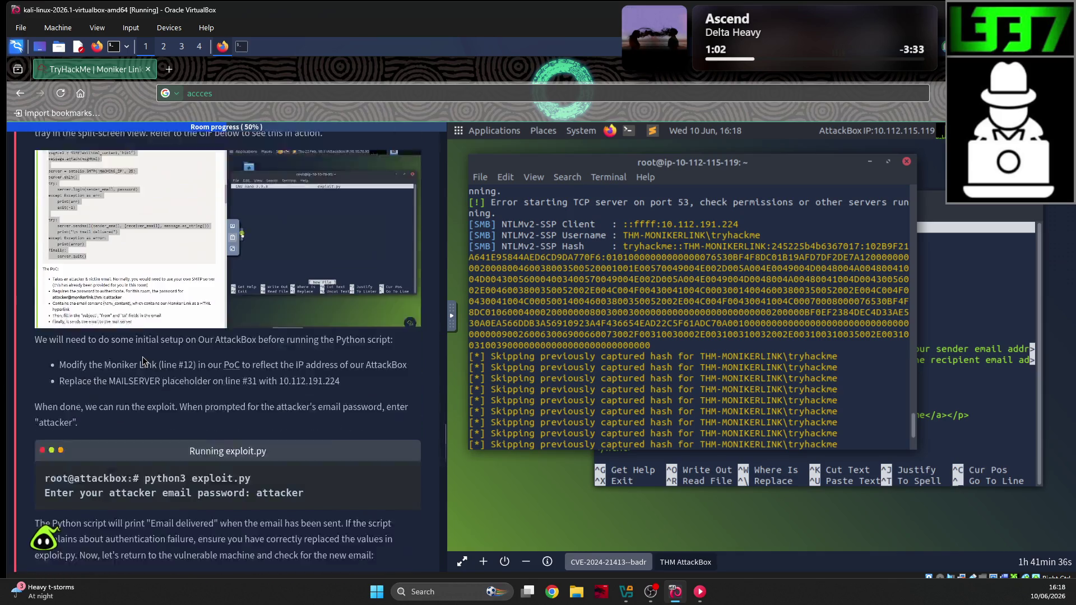
scroll(144, 356, "down", 3)
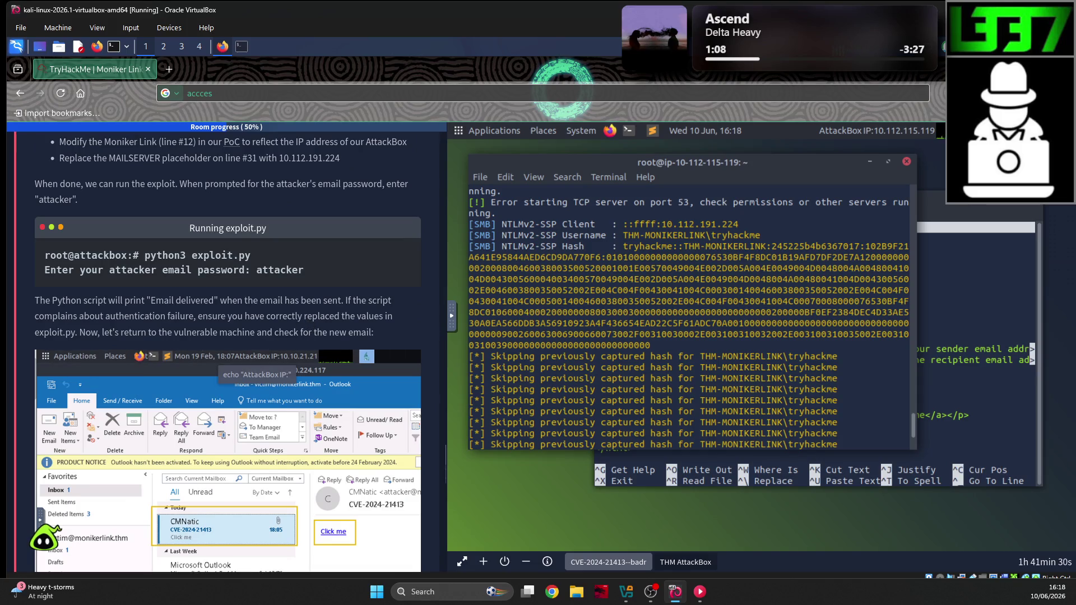
Switch to the music player to change track, then go back to the virtual machine window.
left_click(700, 592)
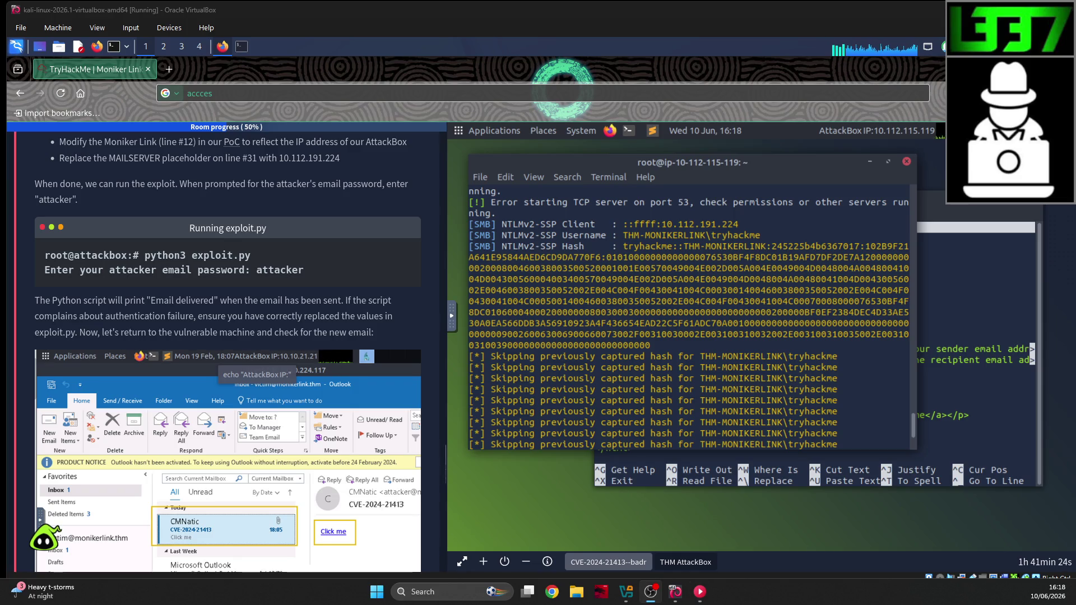
left_click(675, 591)
key("alt+Tab")
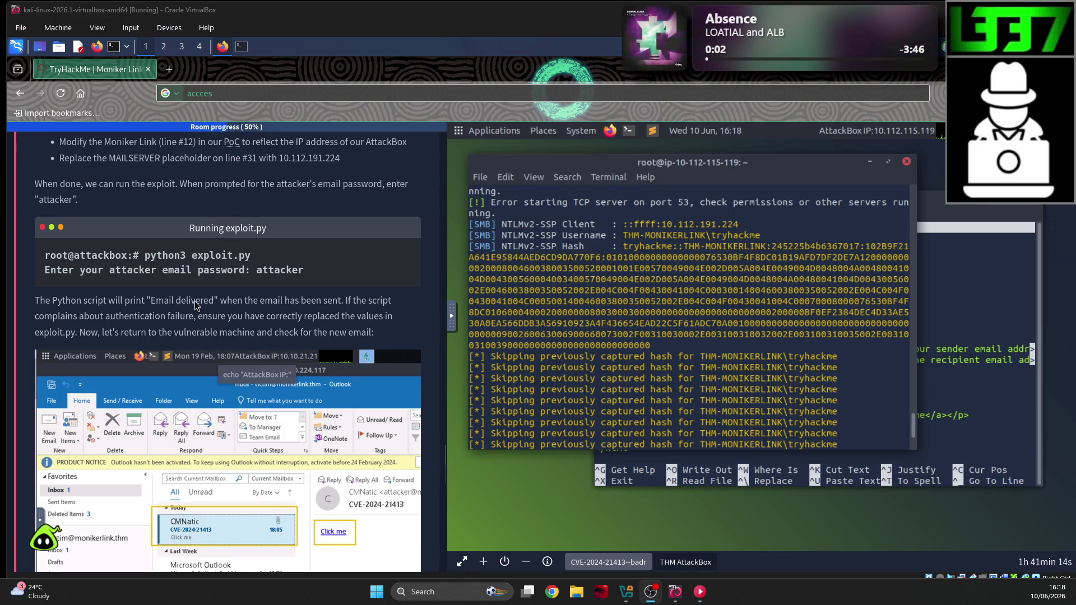
scroll(192, 307, "down", 7)
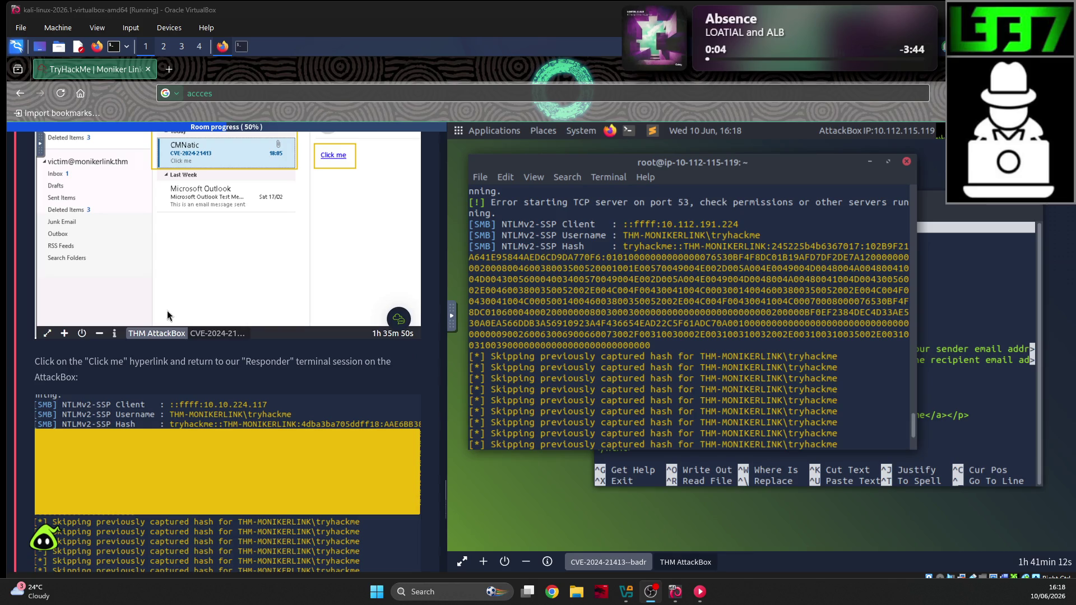
scroll(150, 345, "down", 4)
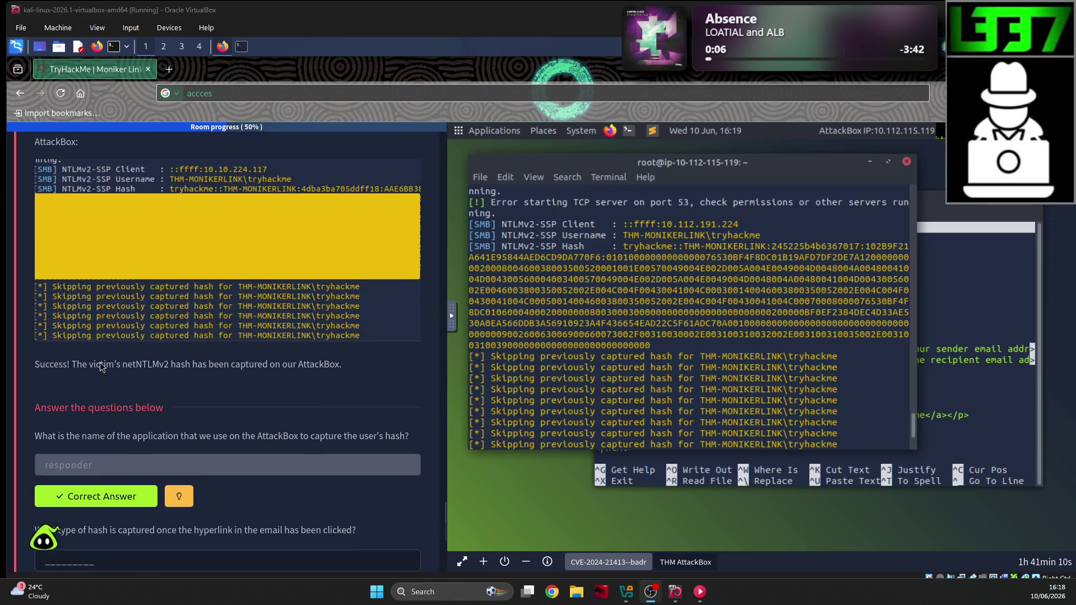
scroll(151, 386, "down", 2)
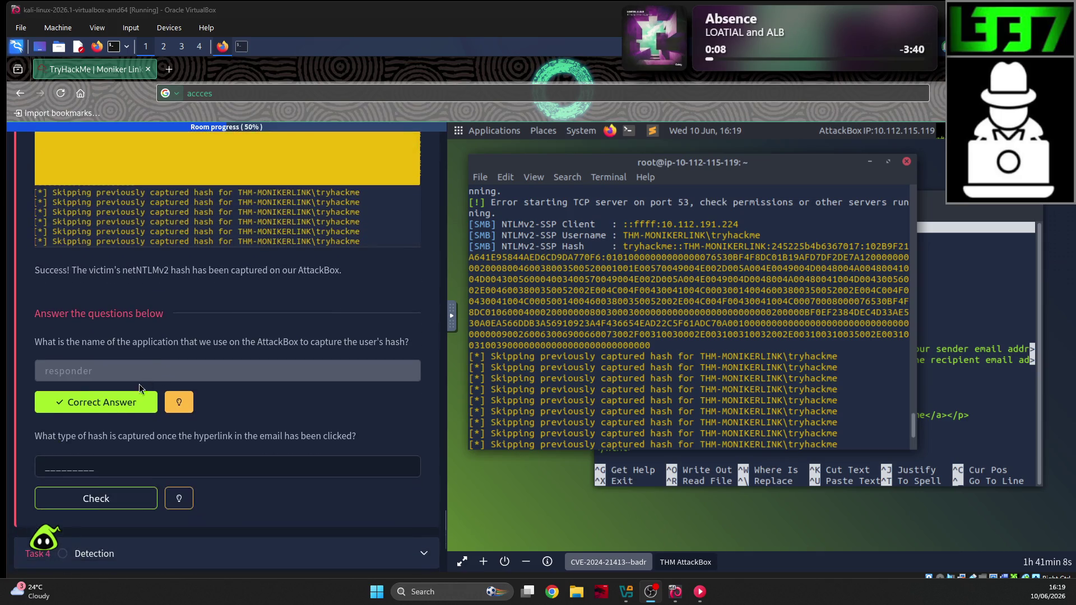
Submit 'netNTLM' as the answer to the Task 3 hash type question.
left_click(97, 468)
type("netNTLMv2")
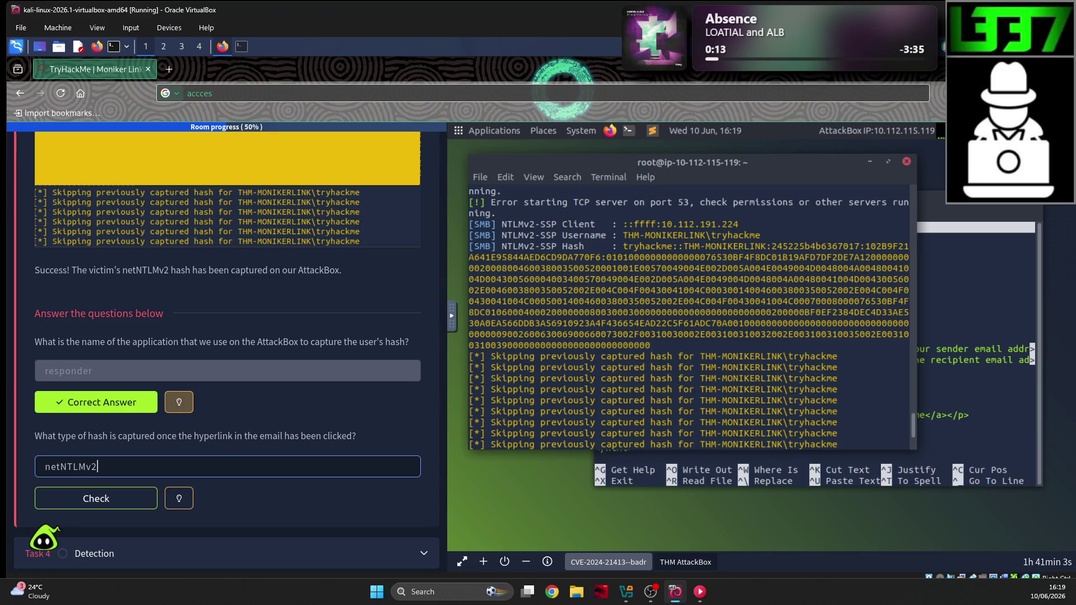
key("Return")
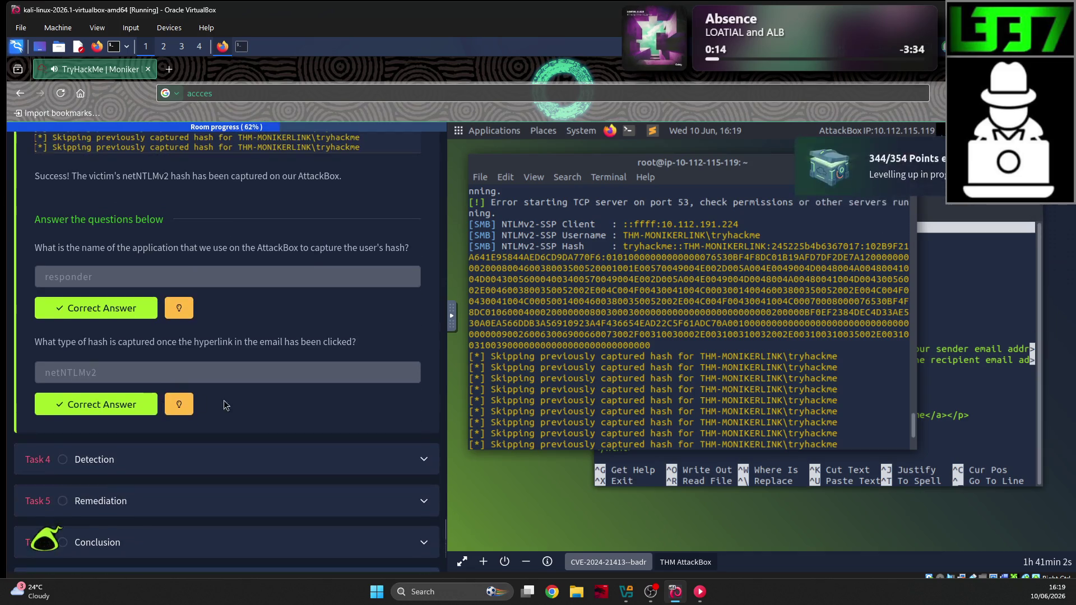
scroll(307, 409, "down", 1)
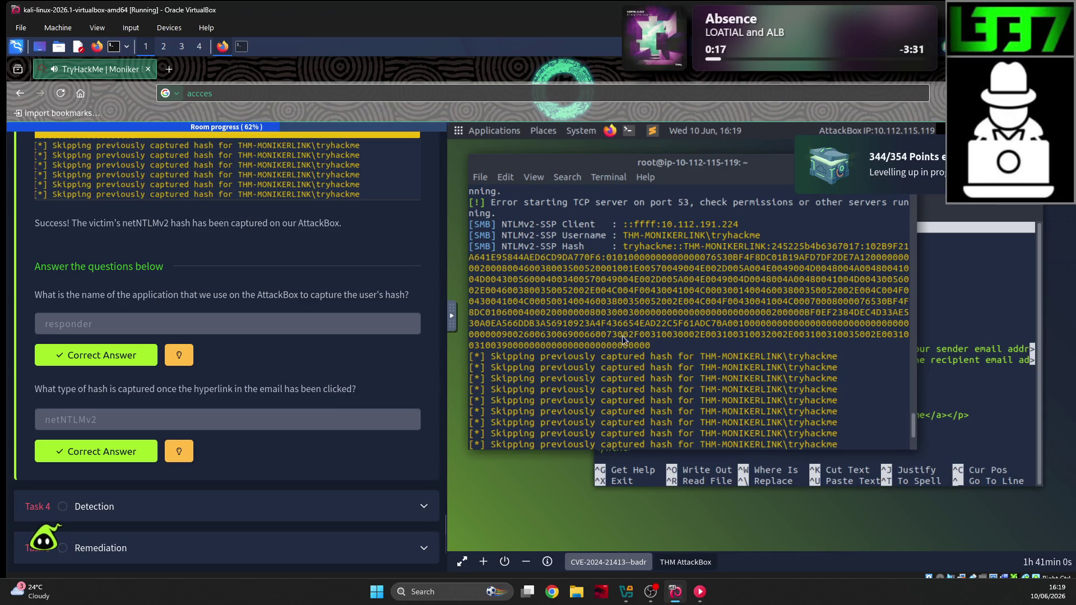
Close the AttackBox terminal running Responder, confirming despite the running process.
left_click(716, 331)
scroll(717, 332, "up", 4)
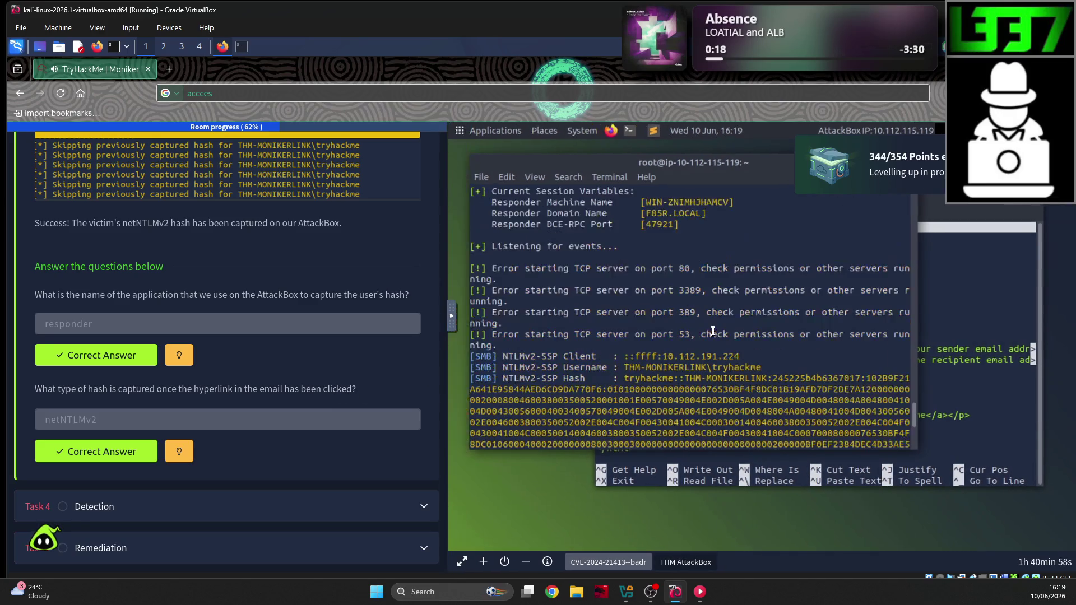
scroll(713, 331, "down", 1)
scroll(713, 331, "down", 6)
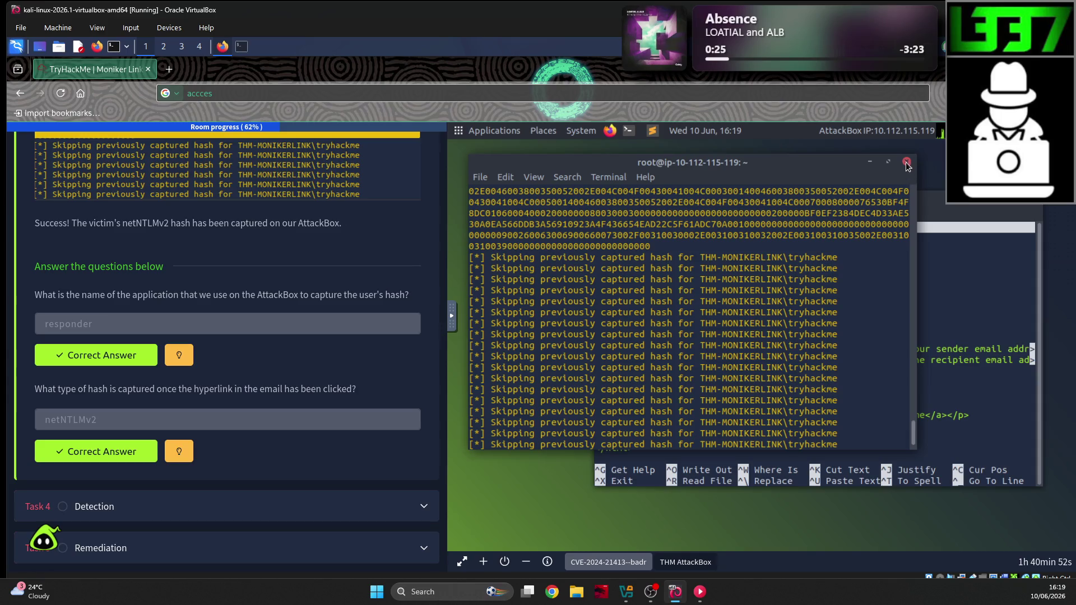
left_click(906, 161)
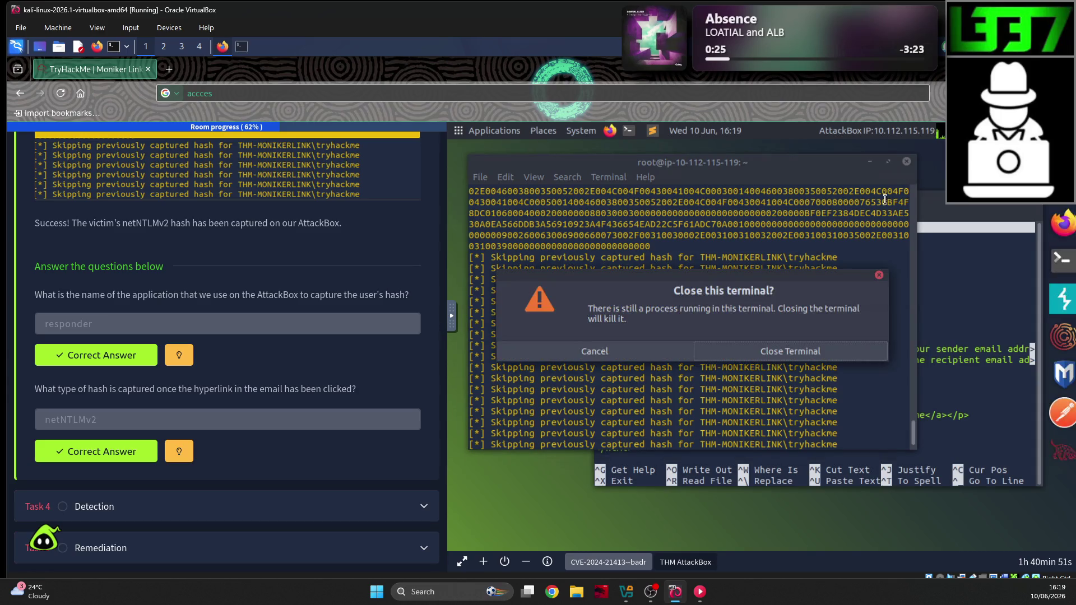
left_click(755, 352)
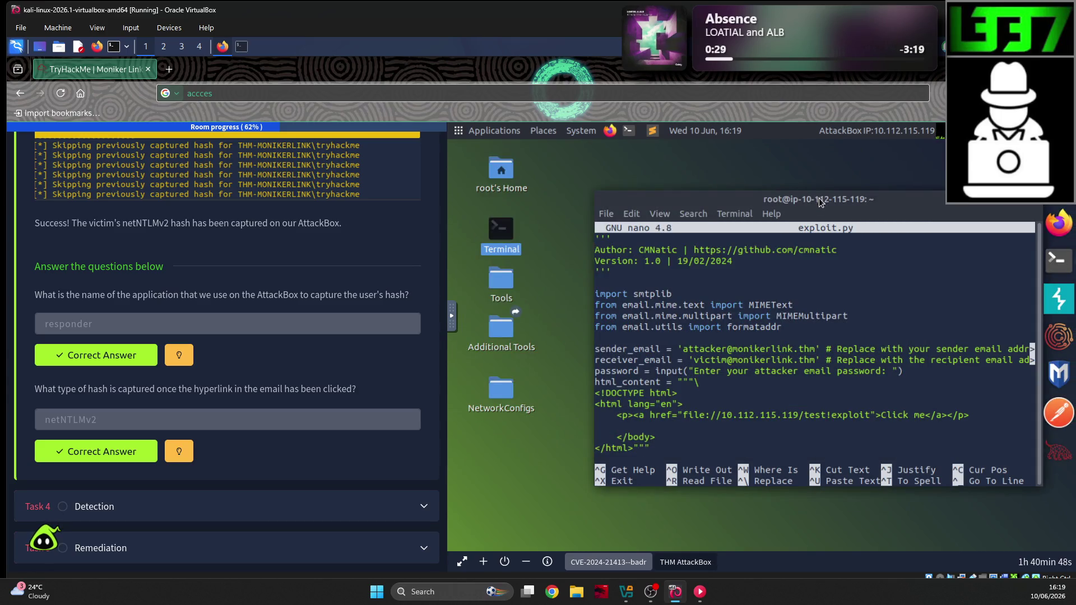
Close the terminal editing exploit.py and let the room page fill the screen.
left_click_drag(819, 198, 840, 156)
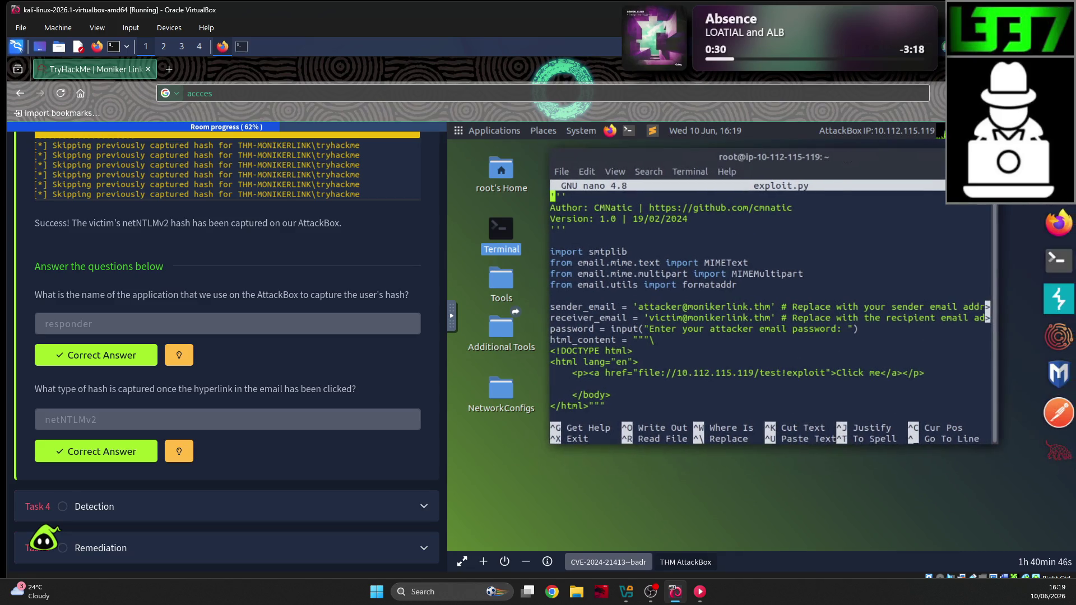
key("alt+F4")
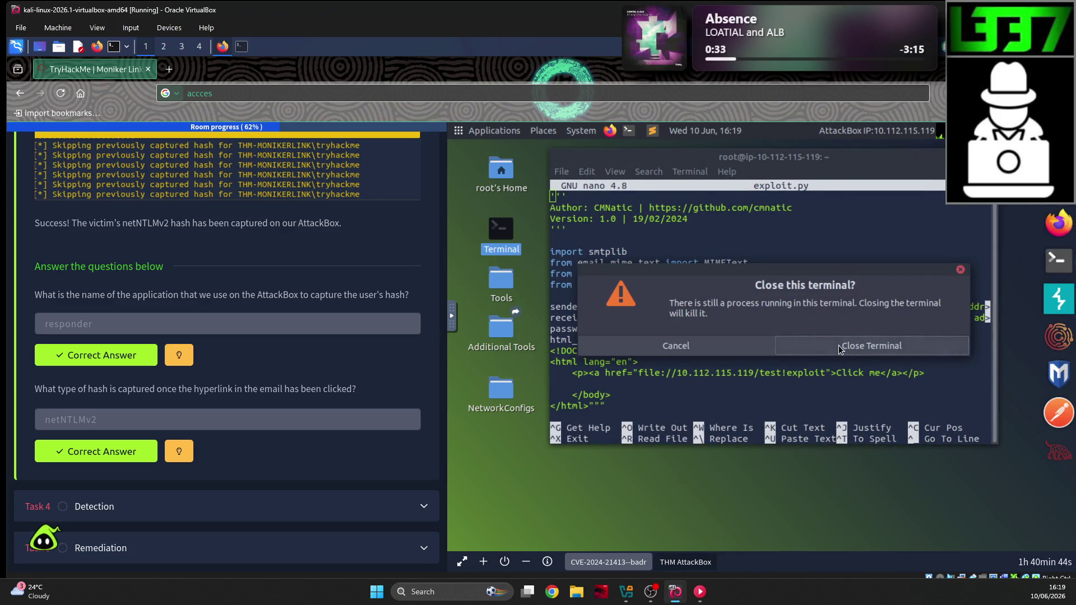
left_click(840, 346)
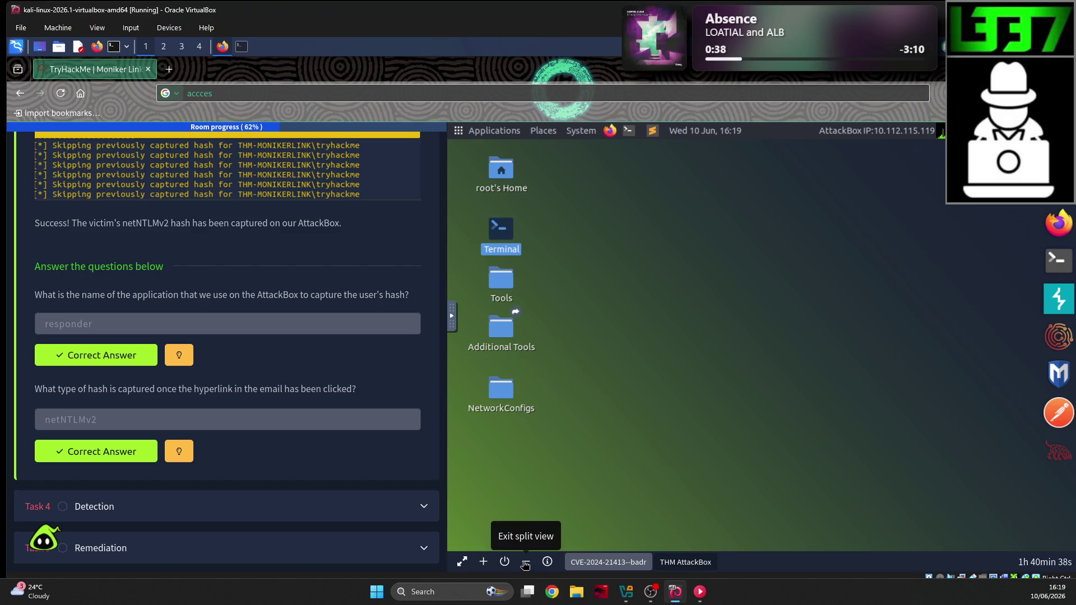
left_click(525, 564)
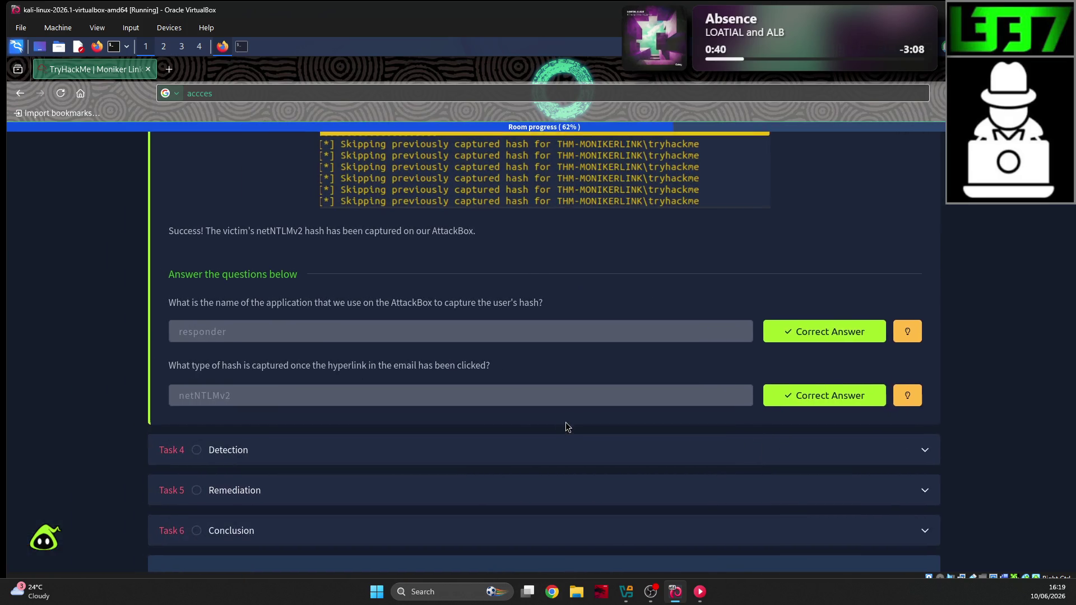
Bring up the Kali terminal, move into the OpenVPN folder and list its files.
scroll(571, 426, "up", 3)
mouse_move(626, 591)
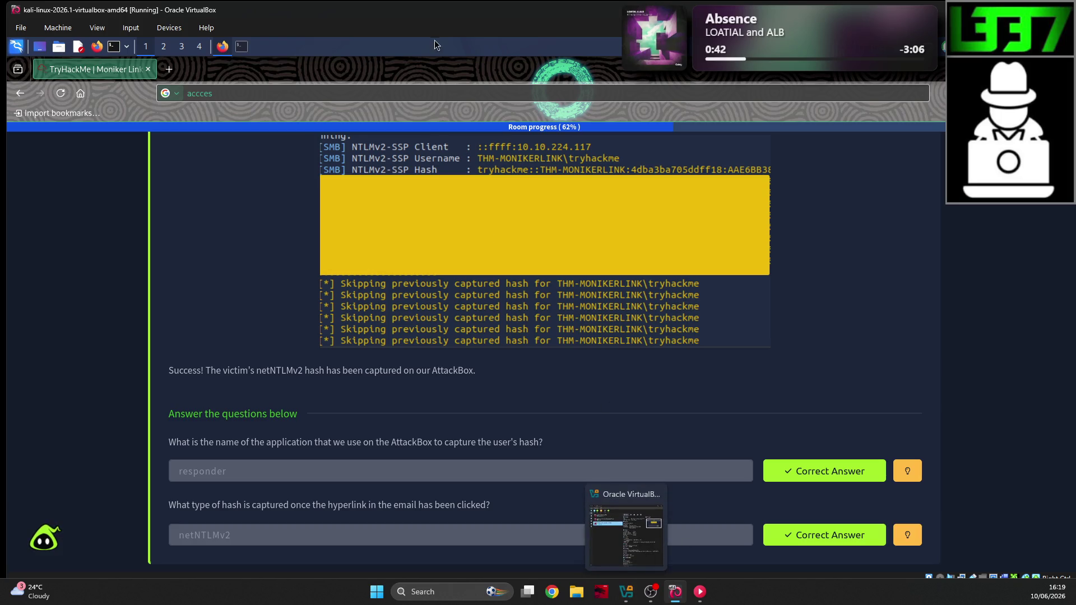
left_click_drag(745, 69, 752, 95)
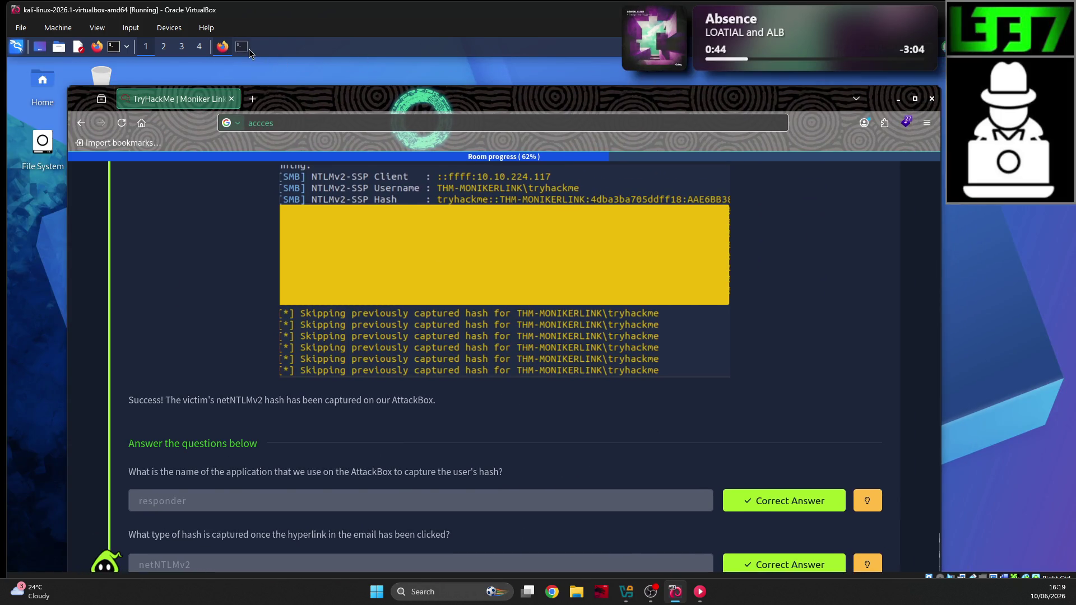
left_click(242, 47)
type("cd OpenVPN")
key("Return")
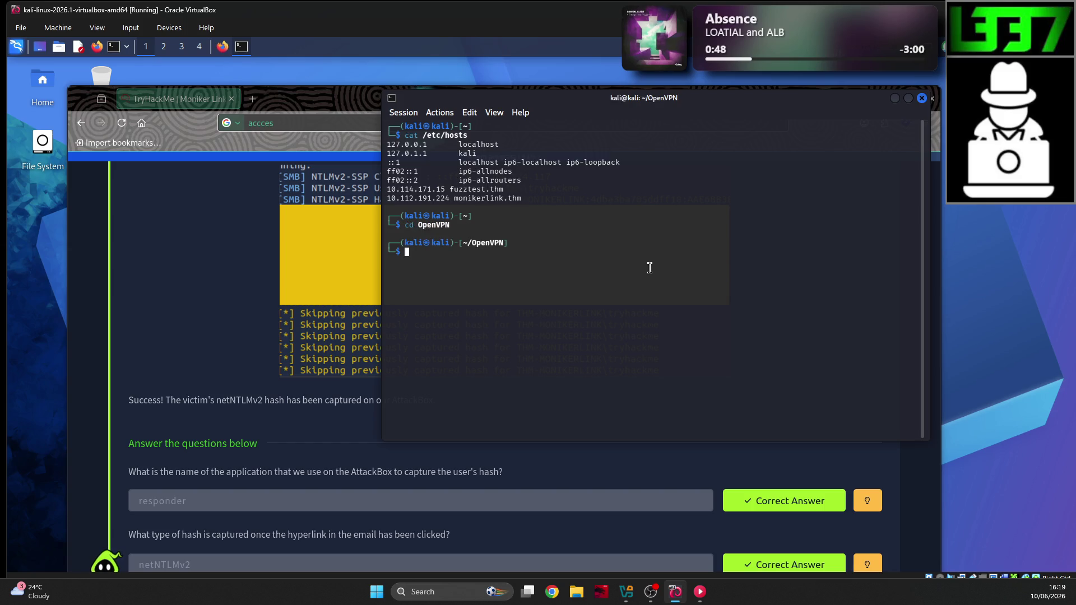
type("ls")
key("Return")
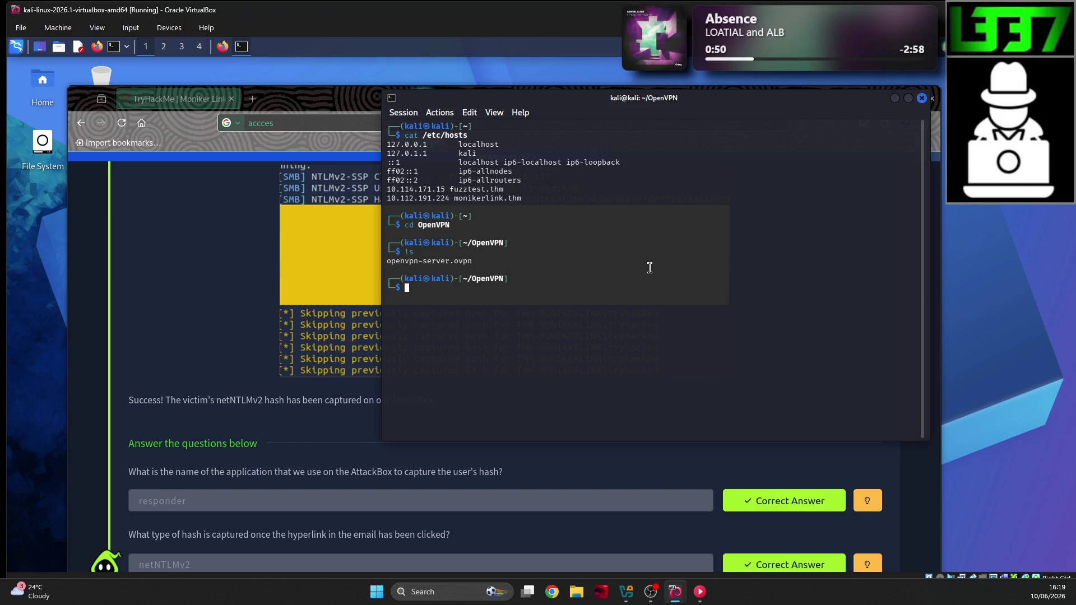
Start sudo openvpn openvpn-server.ovpn, entering the sudo password.
type("sudo o")
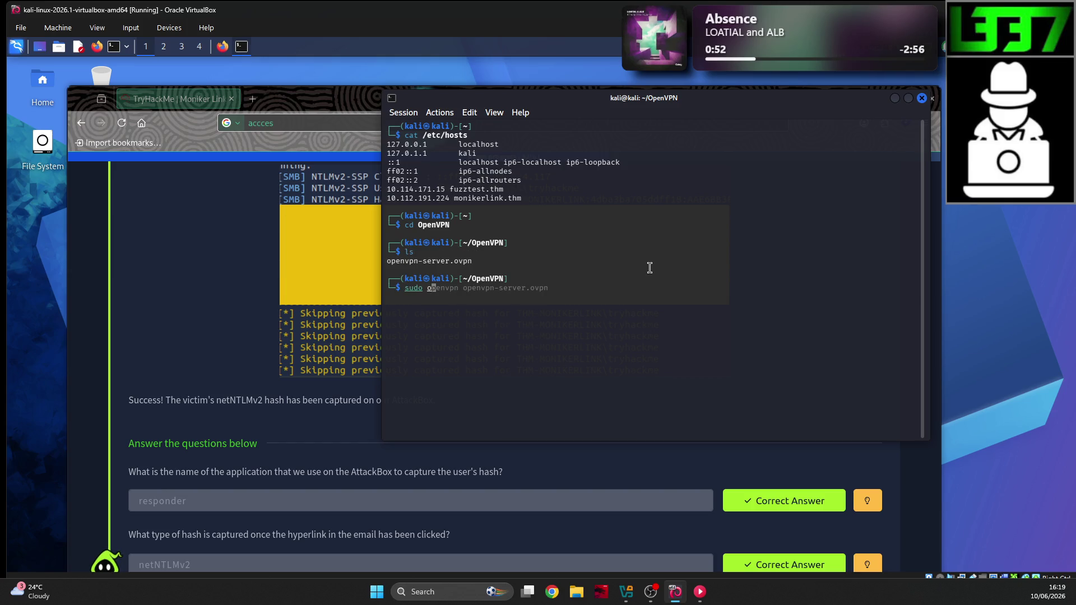
type("penvpn ope")
key("Tab")
key("Return")
type("kali")
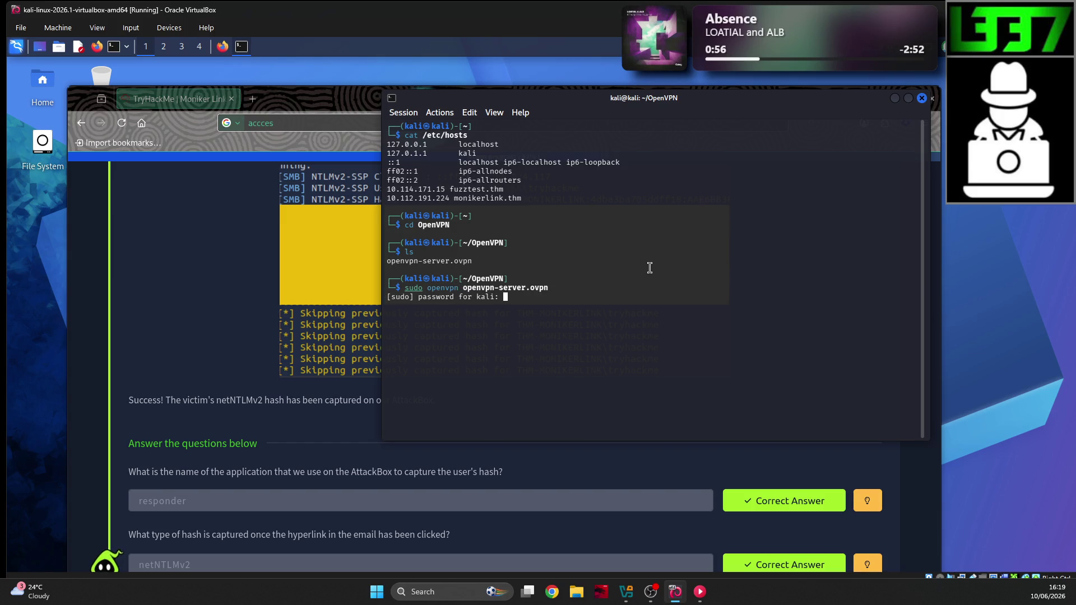
key("Return")
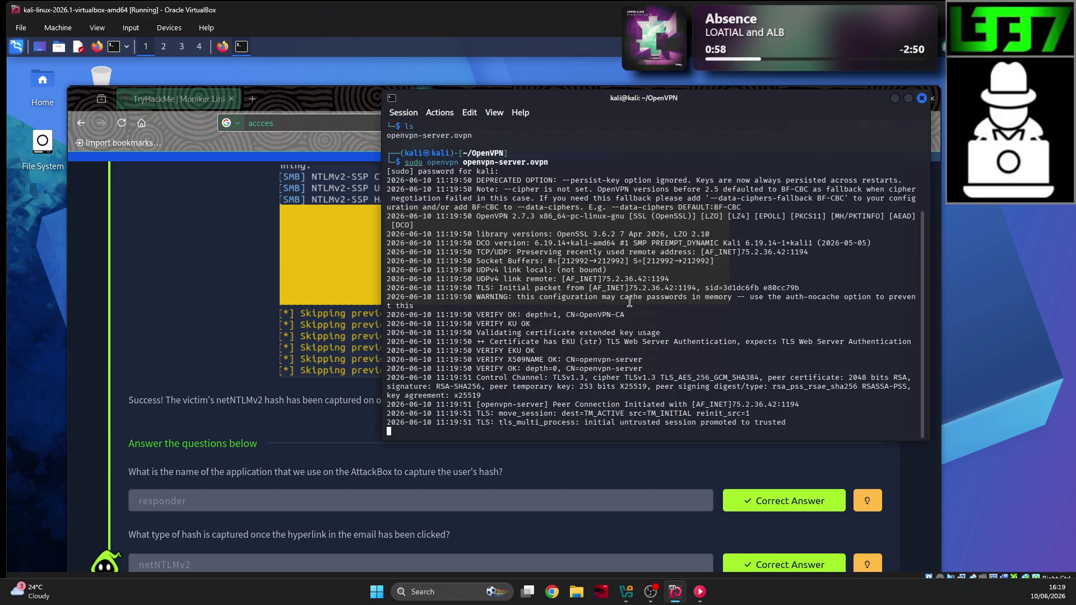
Move the running VPN terminal out of view behind the room page.
mouse_move(685, 122)
left_mouse_down()
mouse_move(707, 51)
mouse_move(819, 51)
left_mouse_up()
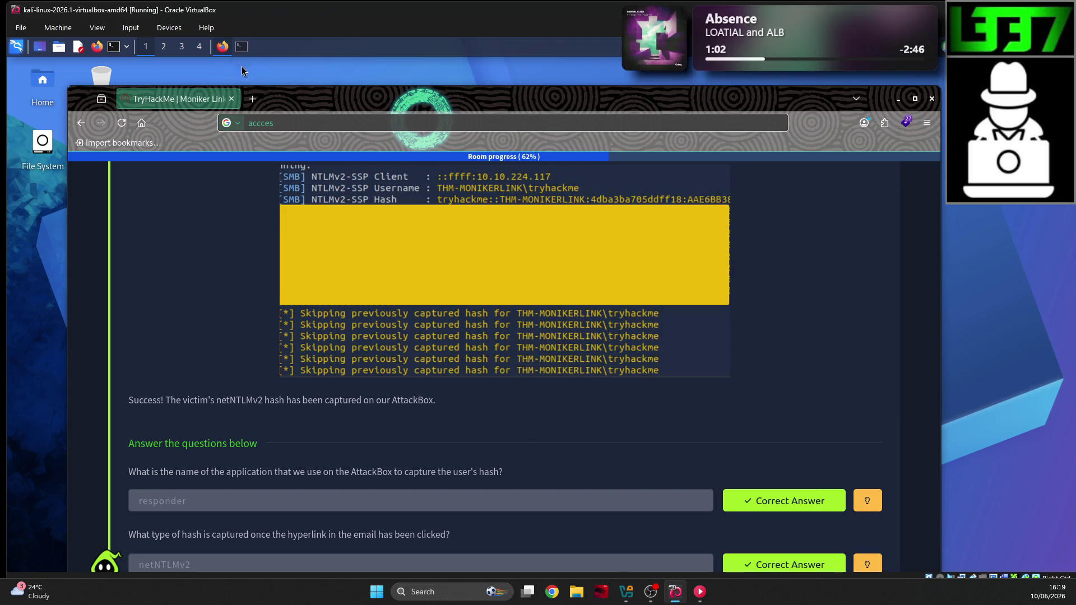
left_click(241, 46)
left_click(241, 46)
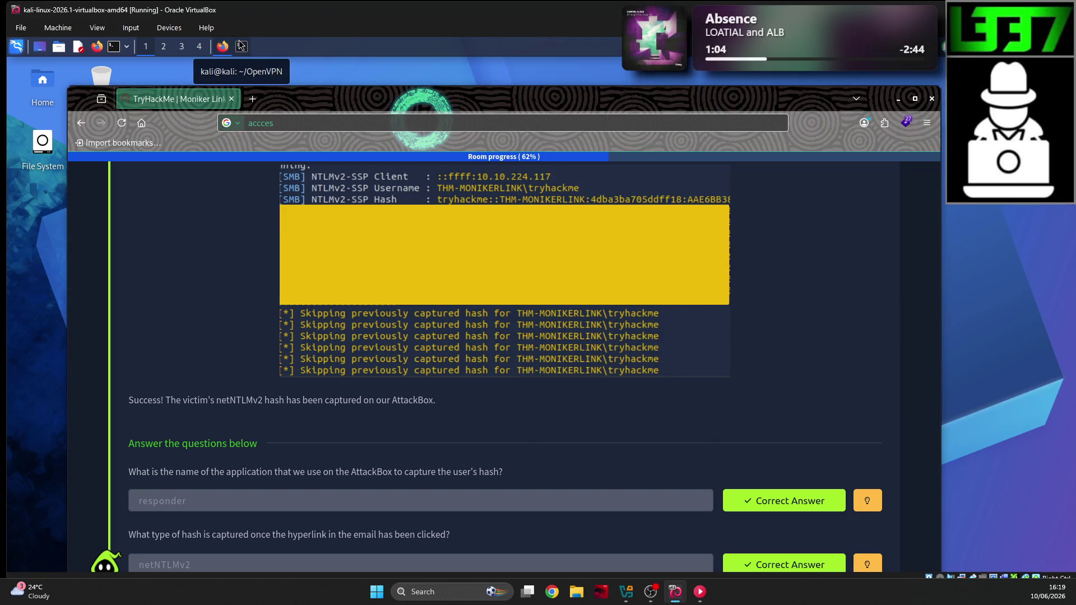
left_click(115, 47)
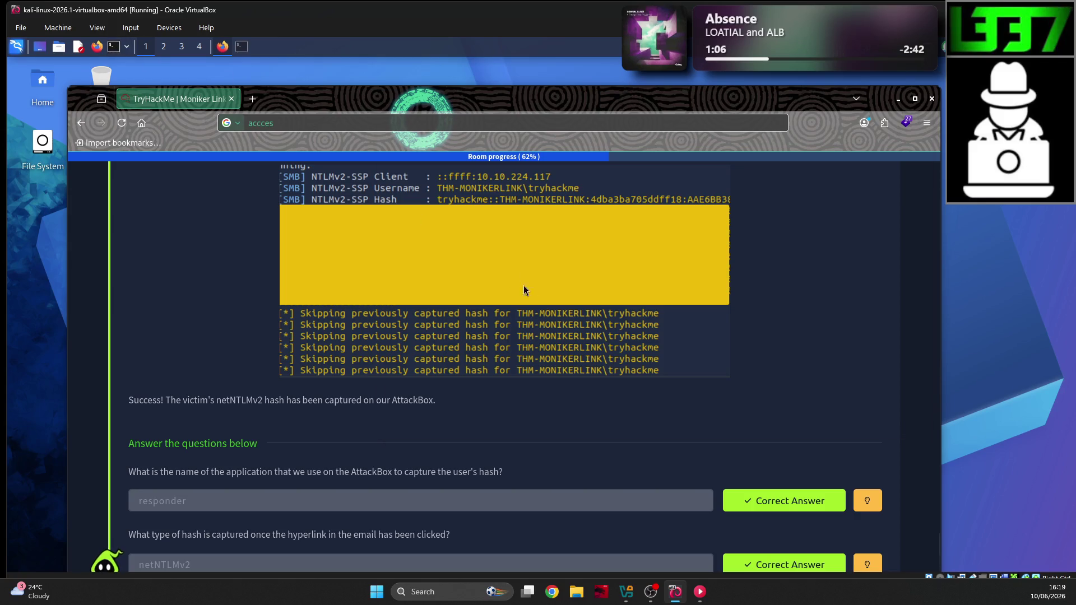
In the new terminal, change into ~/CVE/CVE-2024-21413 and list its files.
left_click_drag(610, 102, 612, 161)
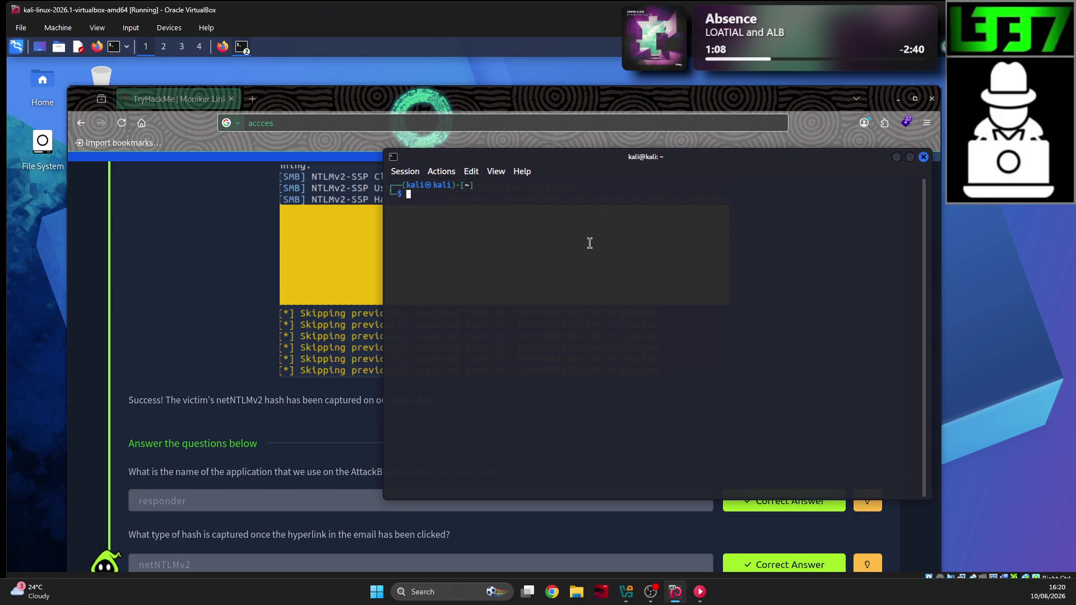
type("ls")
key("Return")
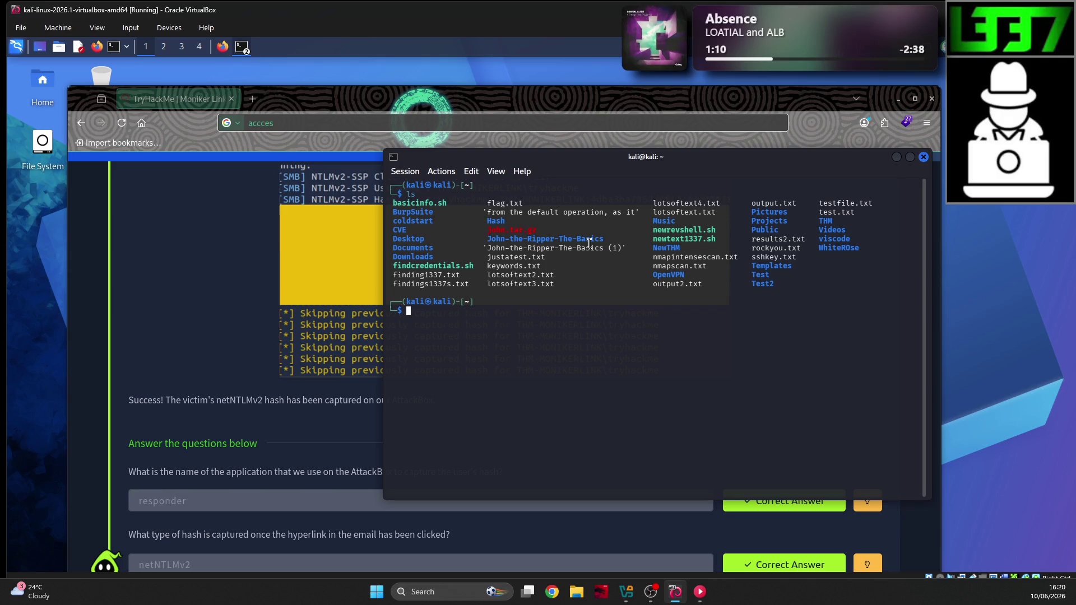
type("lear")
key("Return")
type("cd CVE")
key("Return")
type("cd CV")
key("Tab")
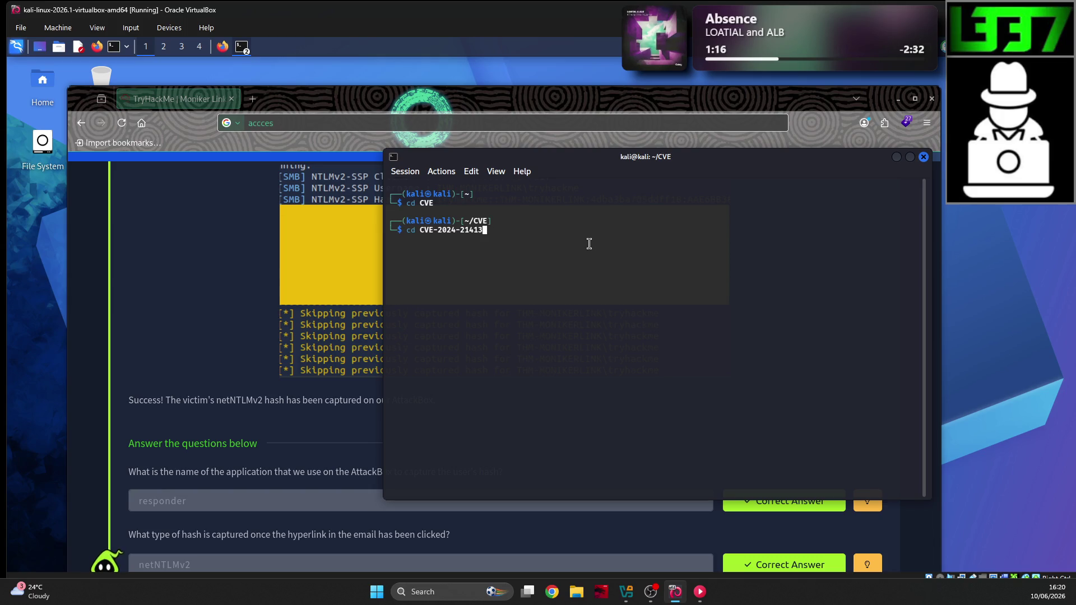
key("Return")
type("ls")
key("Return")
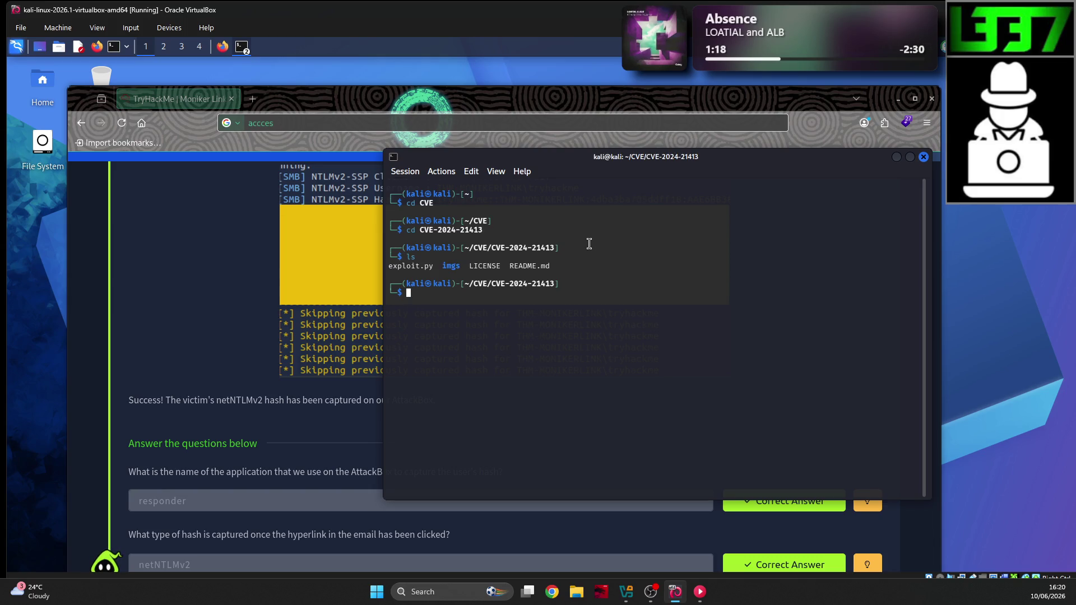
Run code exploit.py to open the exploit in Visual Studio Code, then minimize it.
type("mouse exploit")
key("Tab")
key("Return")
key("Return")
type("clear")
key("Return")
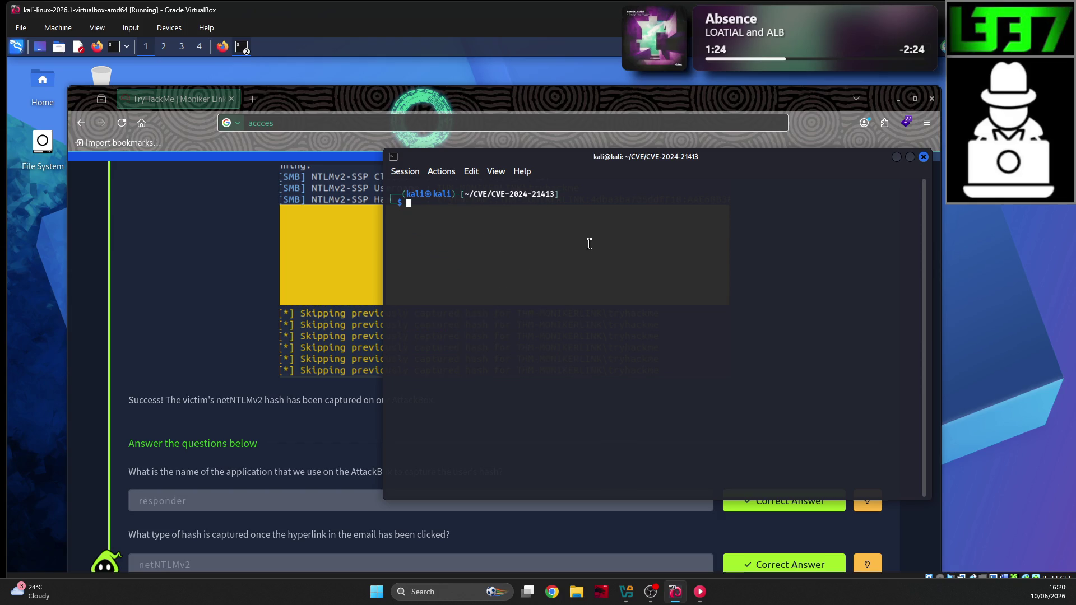
type("code expli")
key("BackSpace")
key("BackSpace")
type("ploi")
key("BackSpace")
key("BackSpace")
type("t.py")
key("Return")
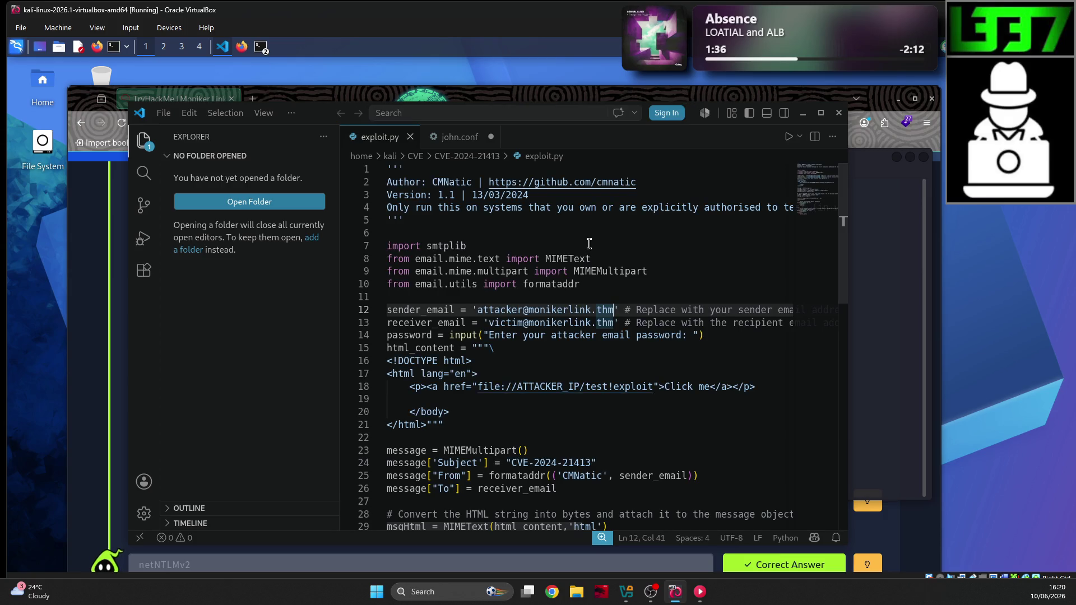
left_click(239, 48)
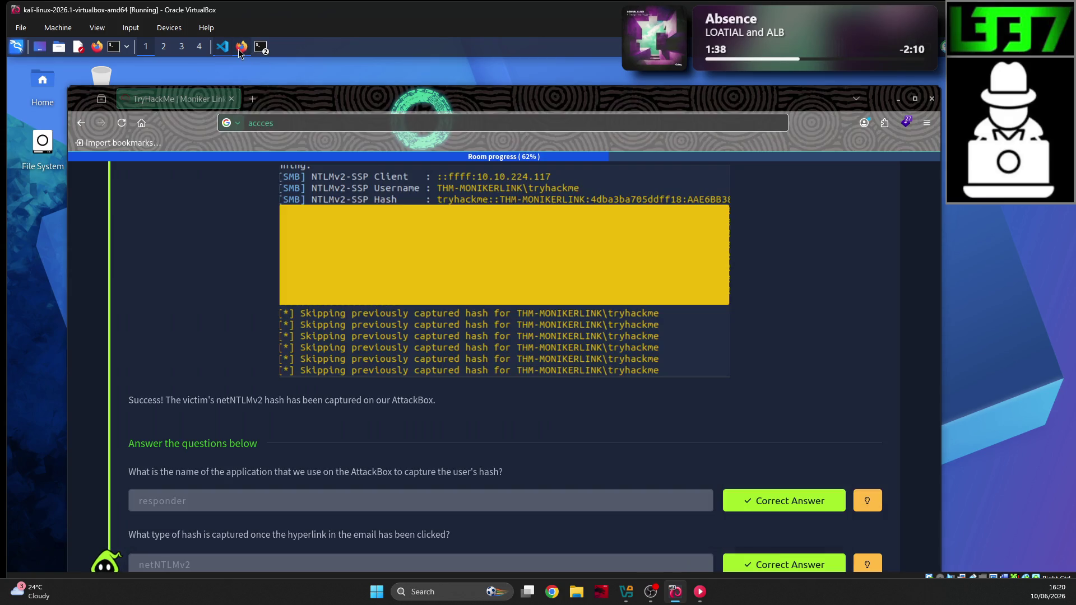
Load tryhackme.com/access in a new tab and refresh the OpenVPN access details.
left_click(253, 99)
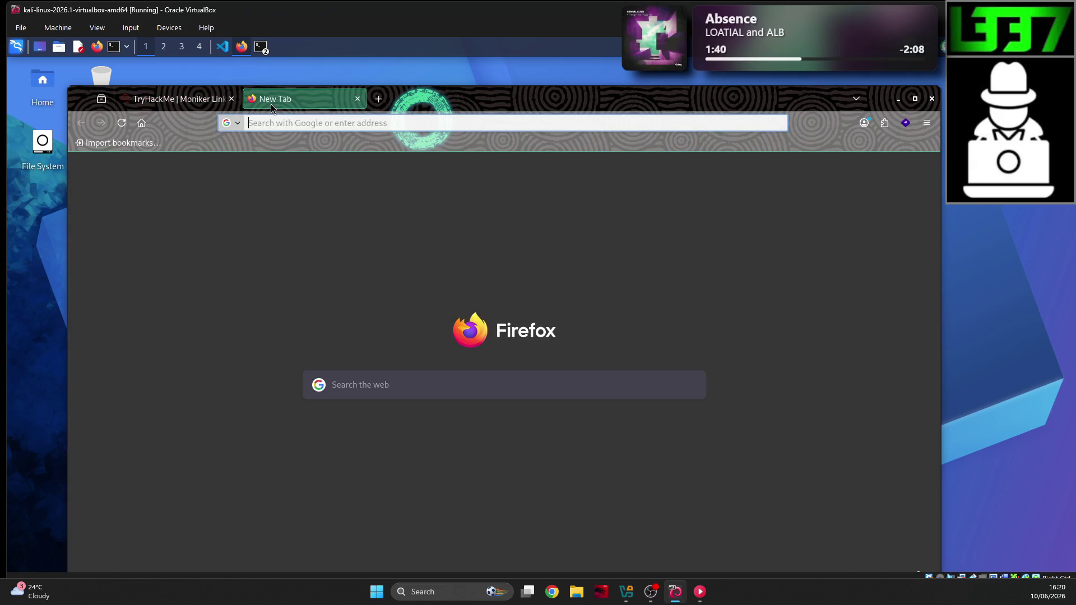
type("tryhackme.com/access")
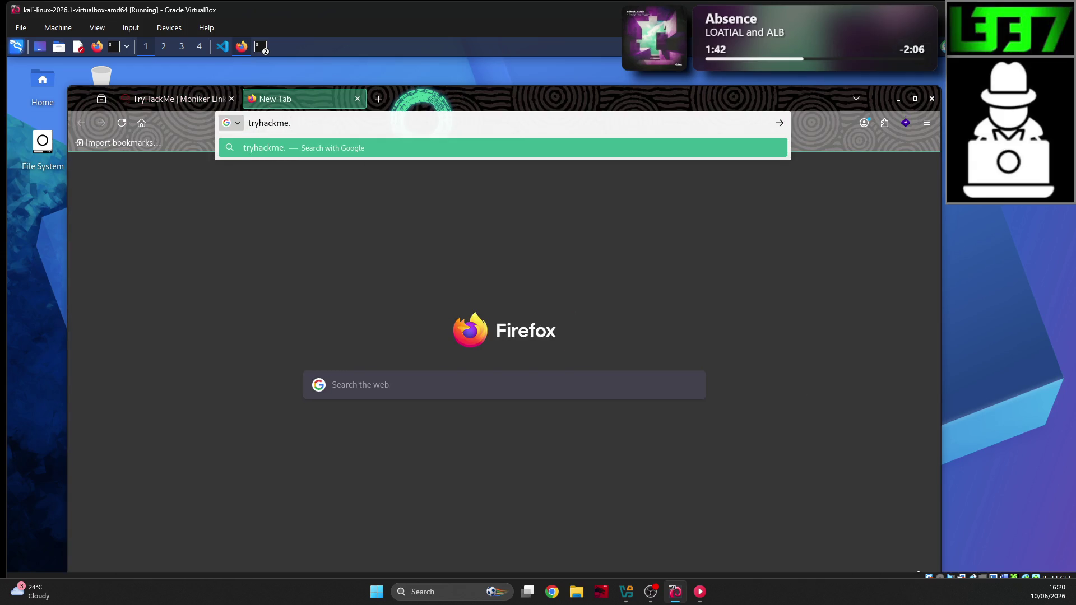
key("Return")
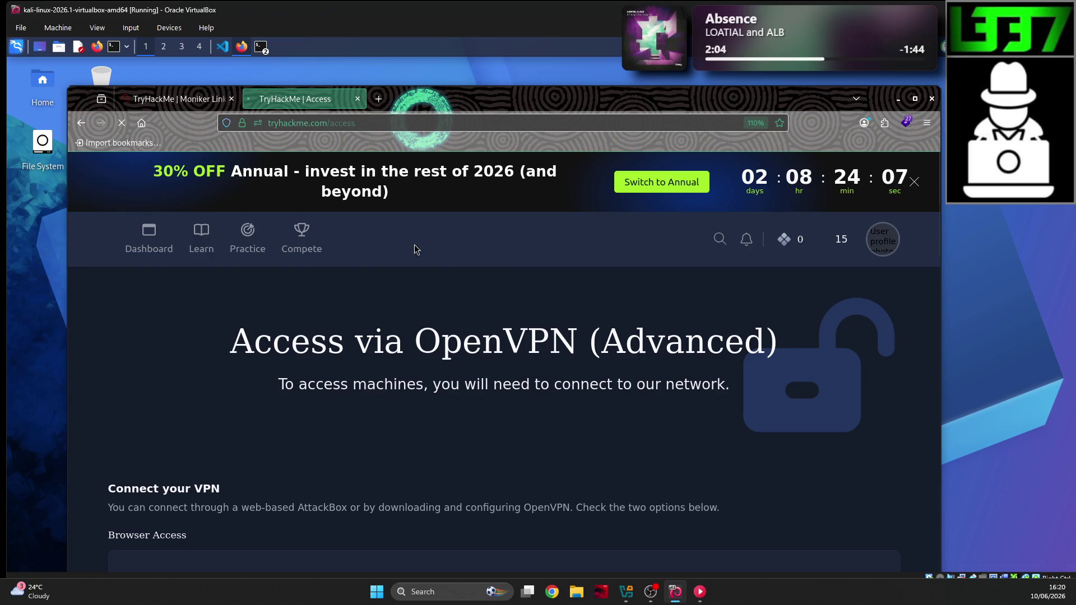
scroll(373, 347, "down", 2)
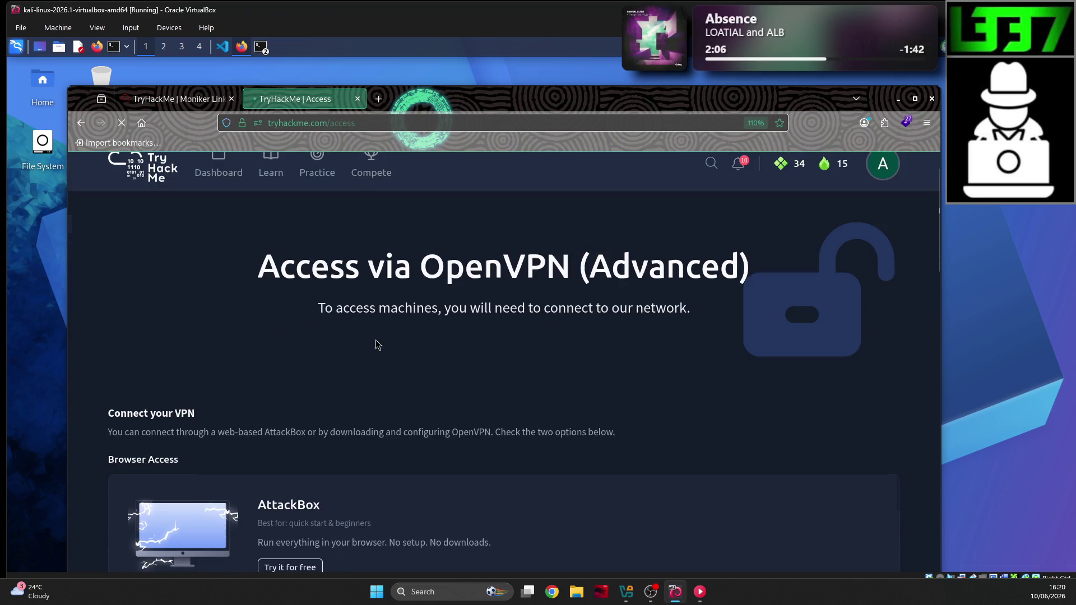
scroll(355, 336, "down", 5)
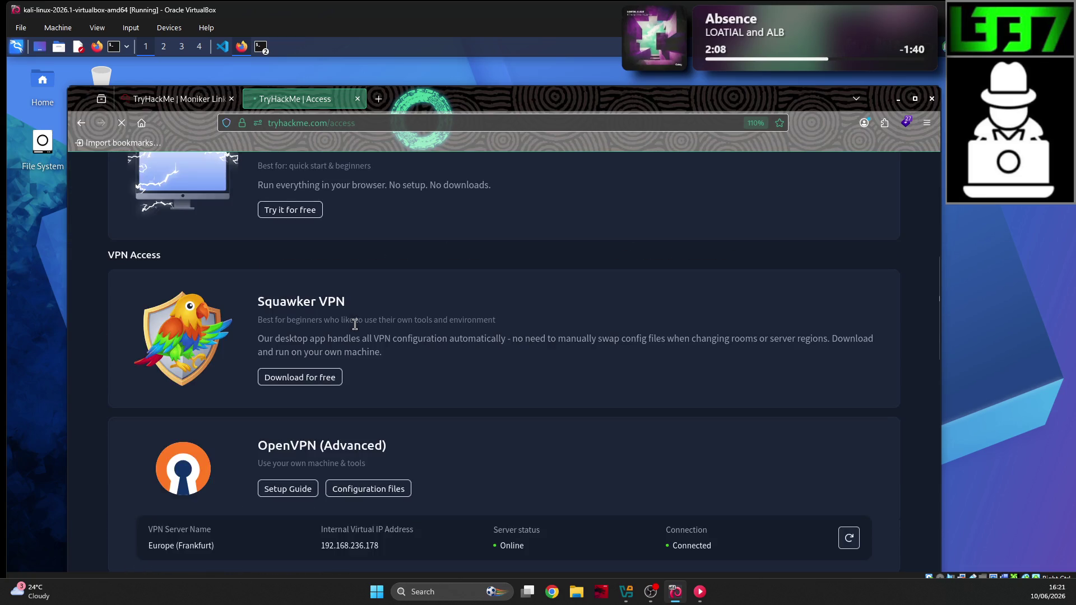
scroll(356, 332, "down", 4)
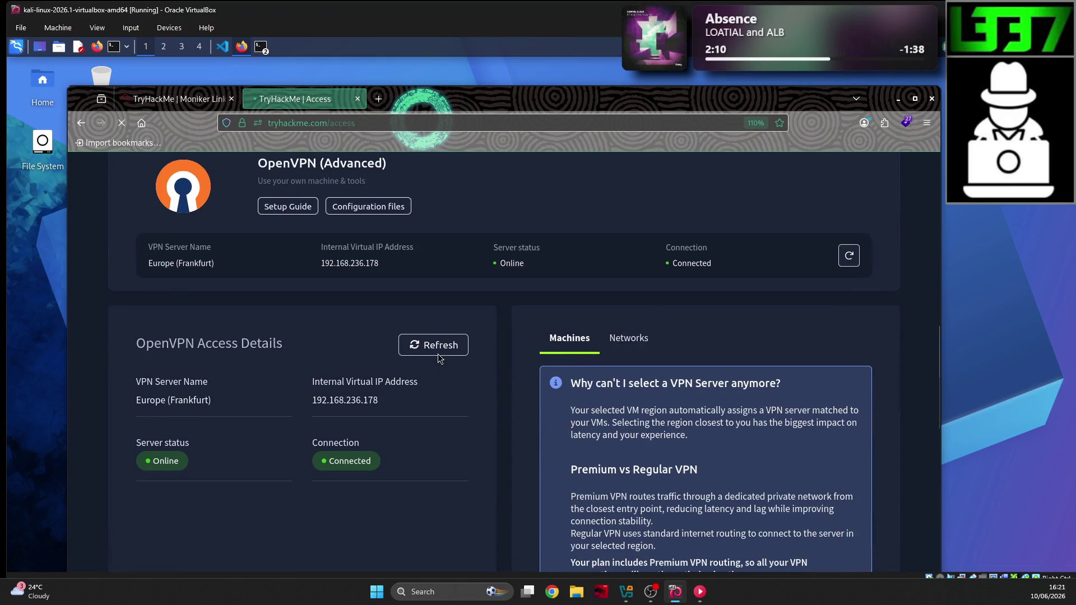
left_click(438, 347)
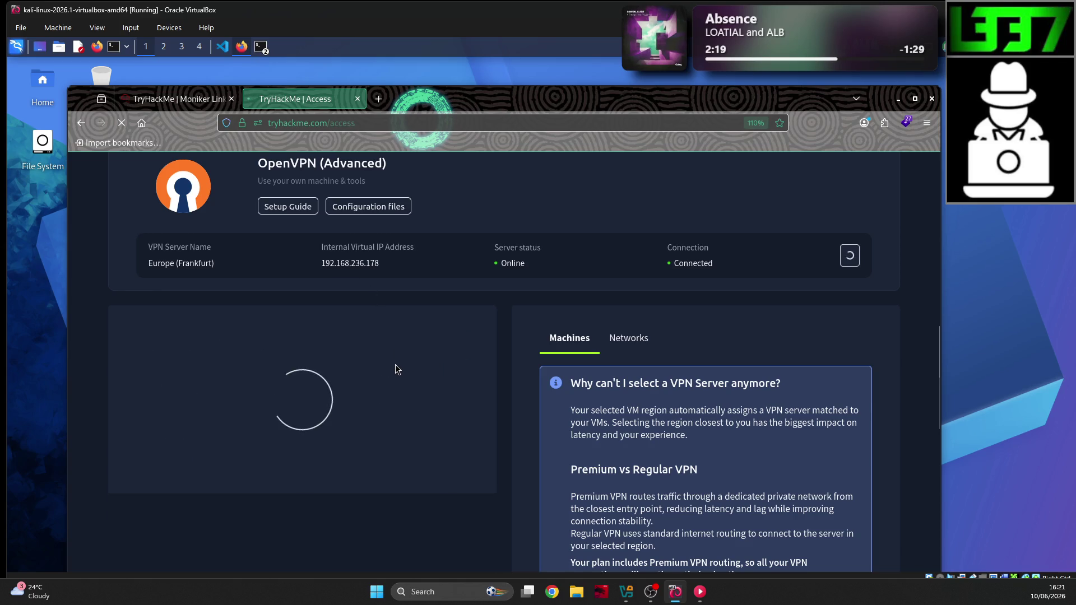
Copy the internal virtual IP 192.168.236.178 and minimize Firefox.
left_click_drag(396, 399, 310, 399)
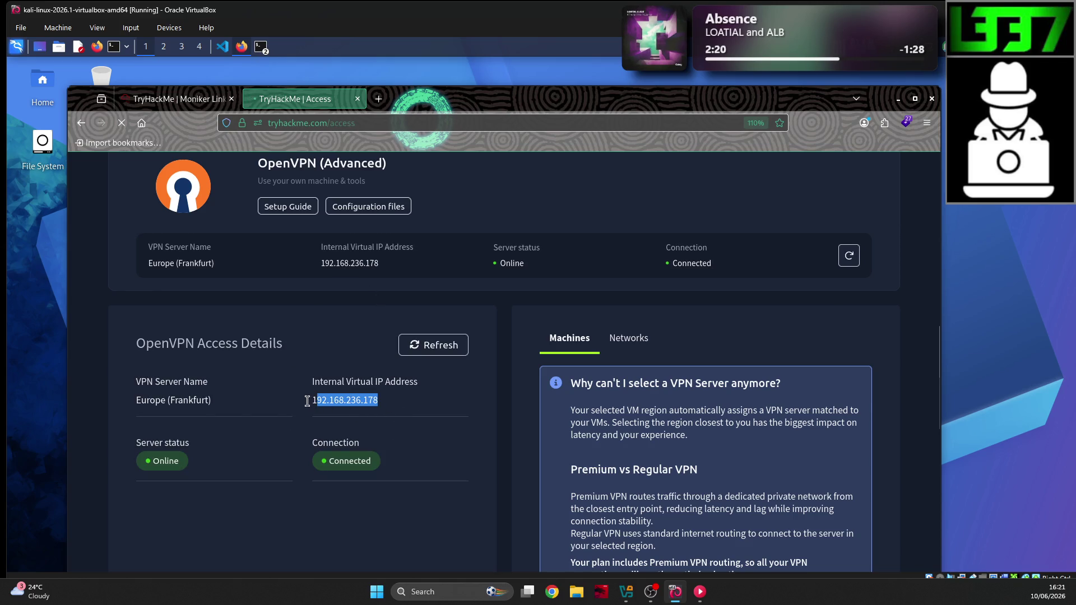
right_click(370, 404)
left_click(395, 412)
left_click(398, 417)
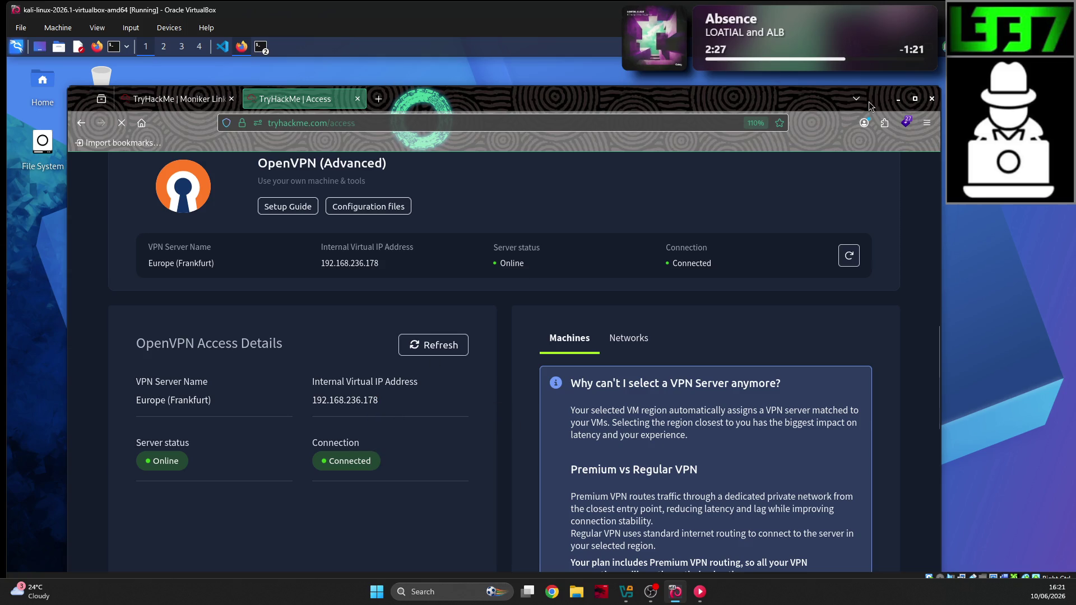
left_click(898, 99)
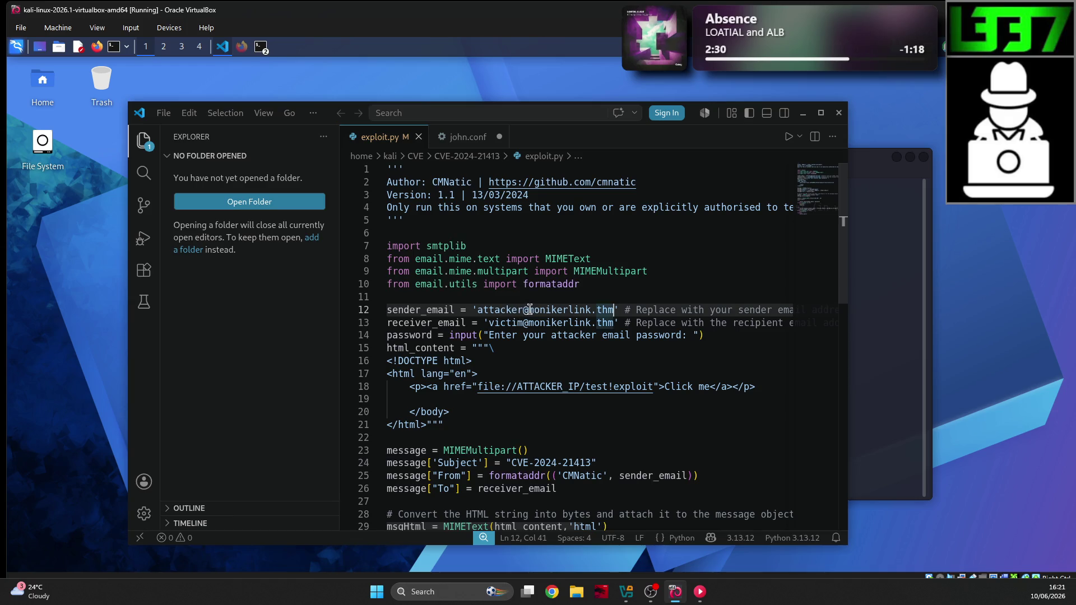
Select ATTACKER_IP on line 18, undoing accidental edits to the placeholder along the way.
scroll(529, 309, "down", 1)
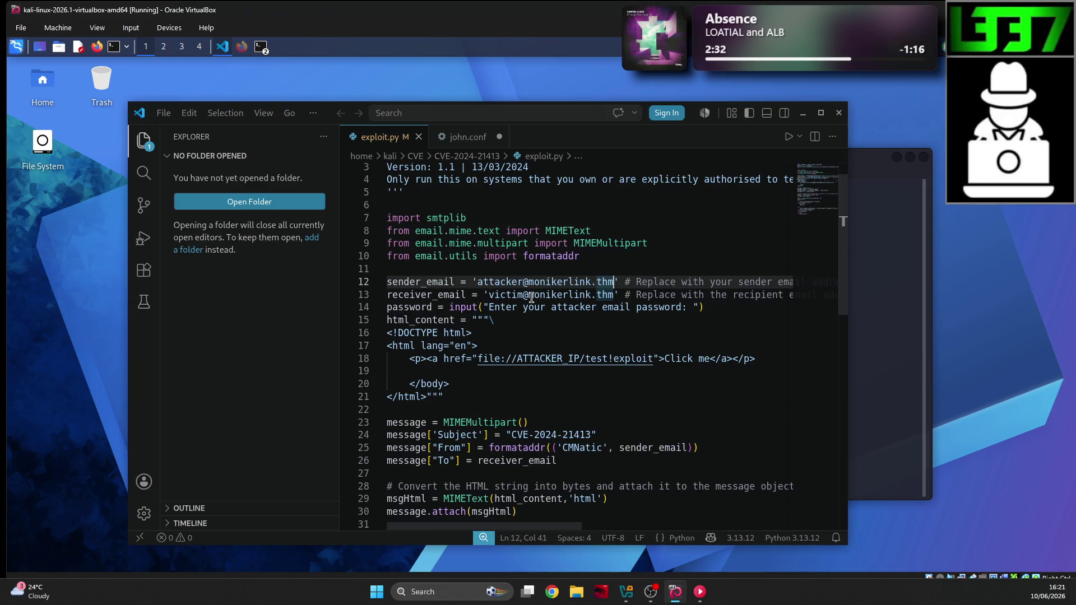
scroll(531, 297, "down", 1)
left_click(580, 331)
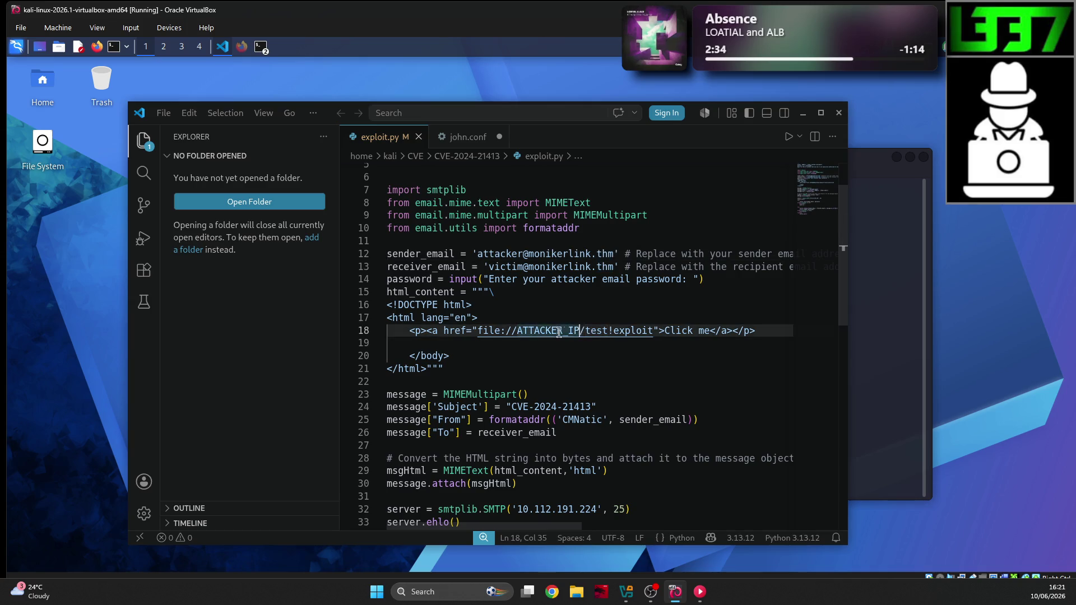
left_click_drag(580, 332, 522, 335)
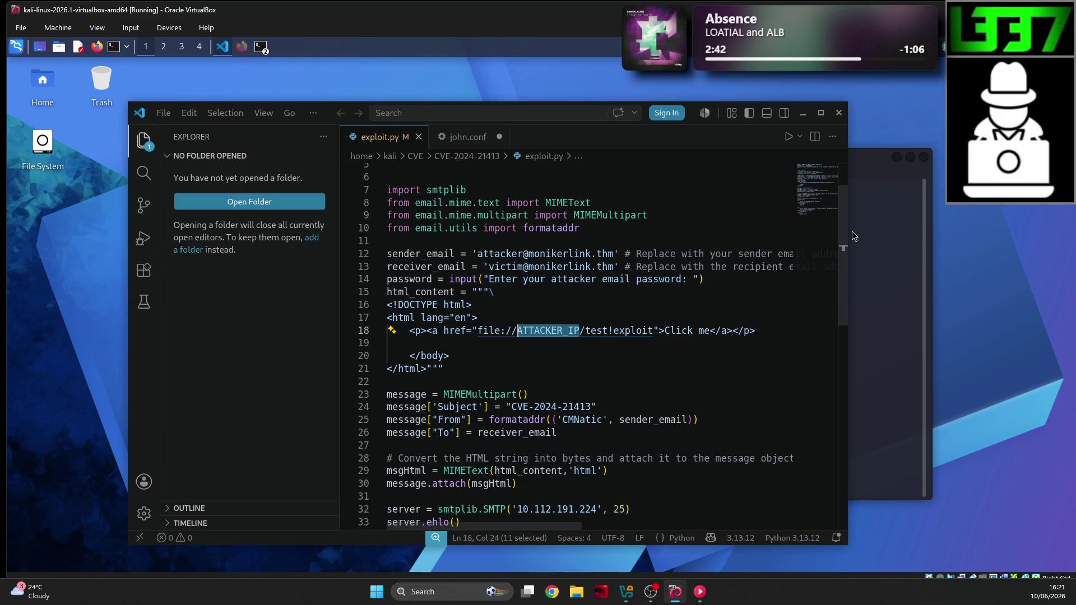
left_click_drag(872, 162, 944, 143)
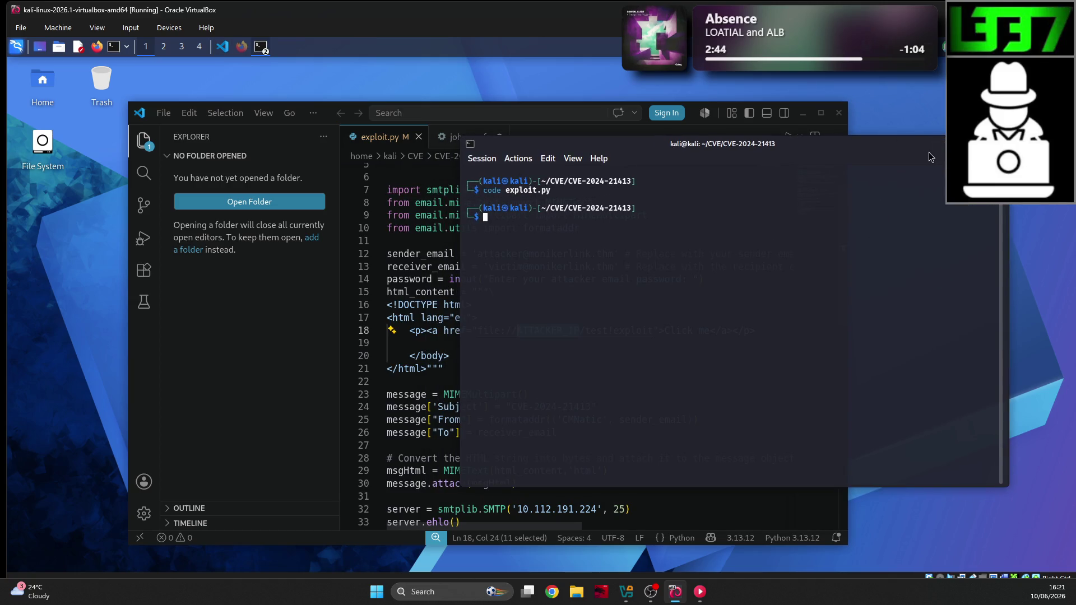
left_click(965, 143)
left_click(659, 331)
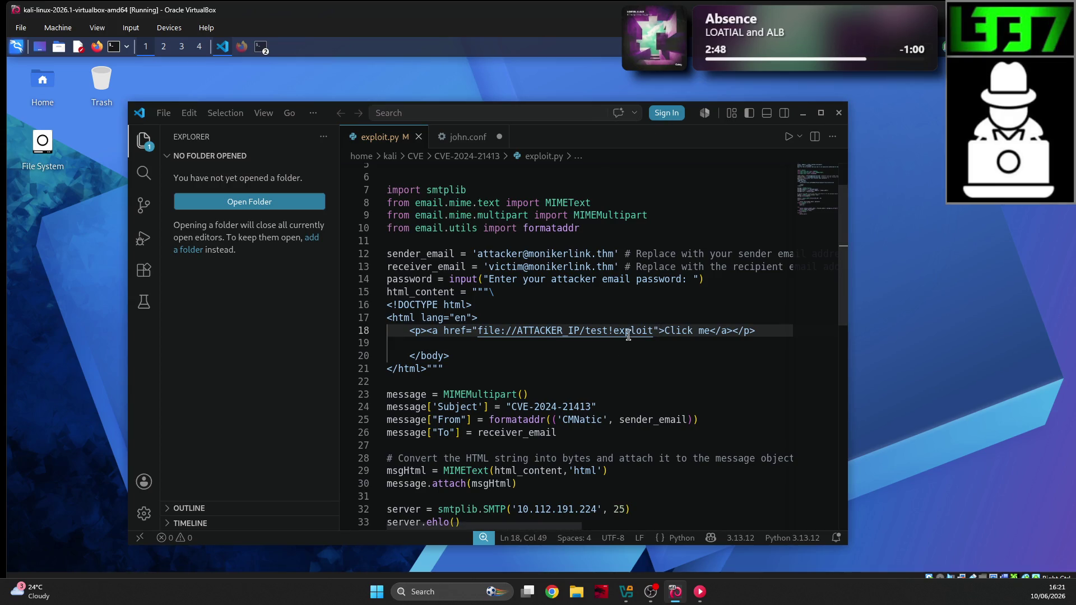
left_click_drag(579, 331, 522, 334)
left_click(558, 330)
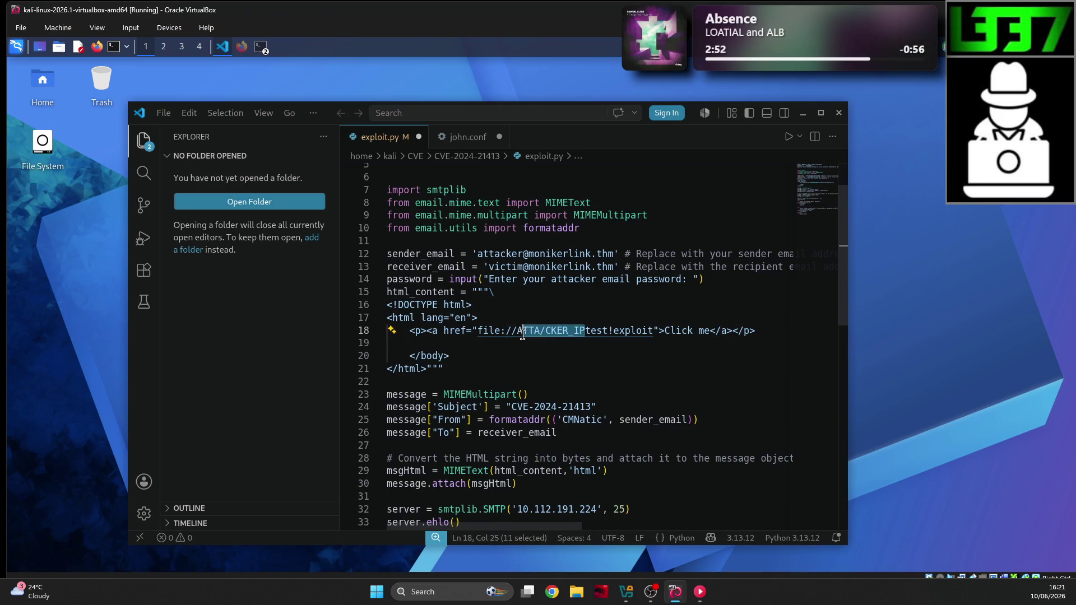
key("BackSpace")
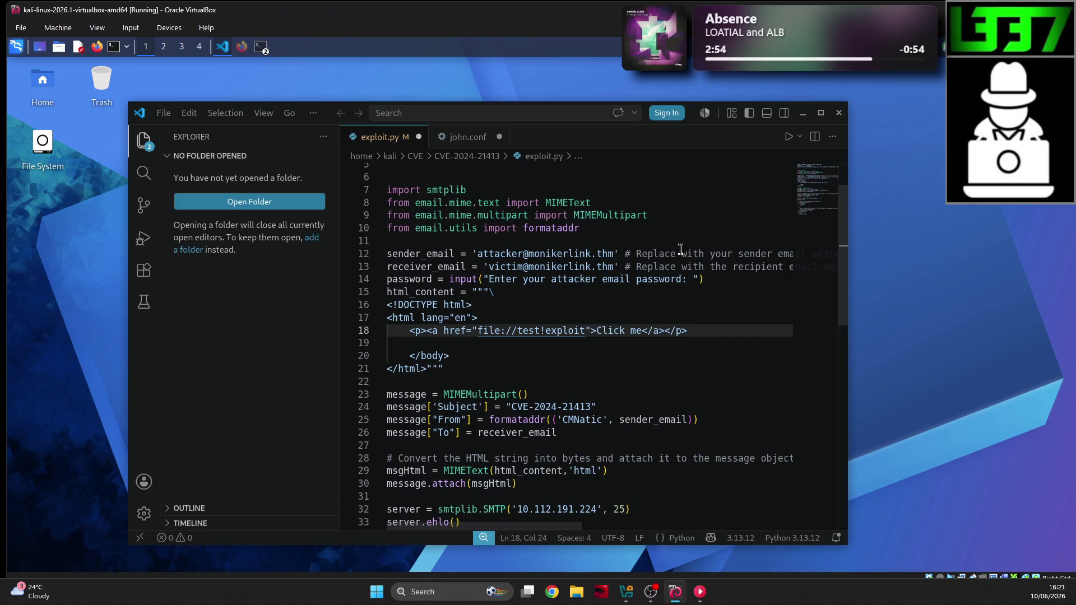
key("ctrl+v")
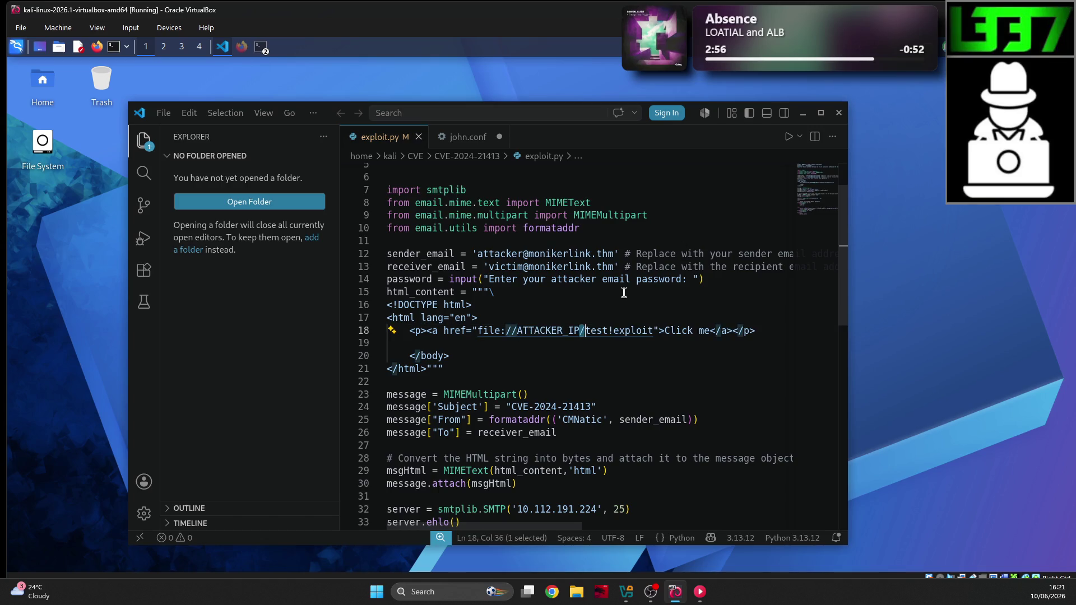
left_click(583, 332)
key("ctrl+s")
Paste 192.168.236.178 over ATTACKER_IP and delete the stray leftover A.
left_click_drag(580, 333, 521, 333)
key("ctrl+v")
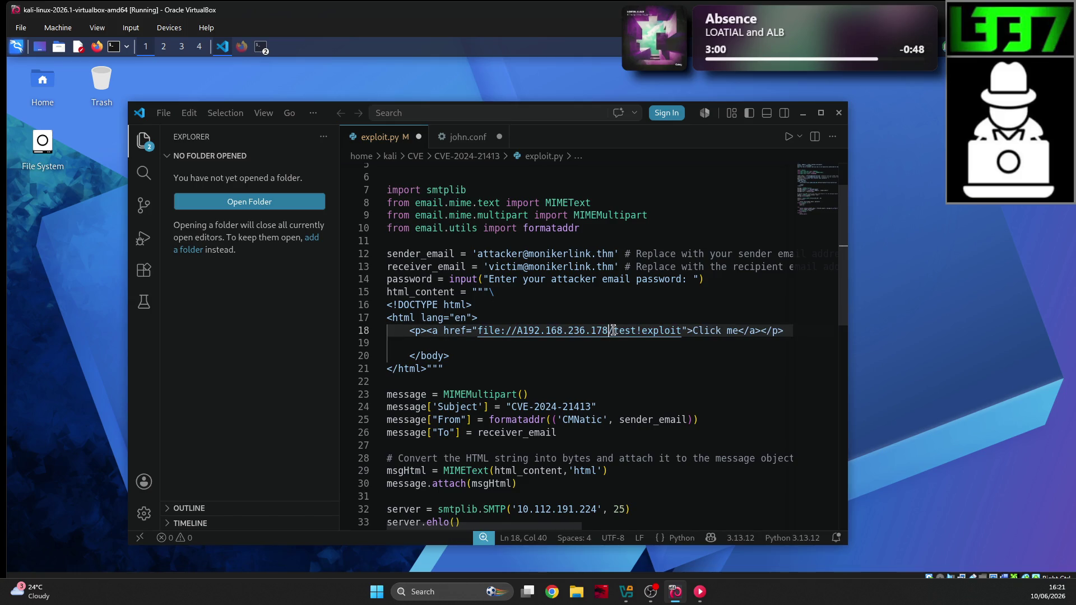
left_click(529, 330)
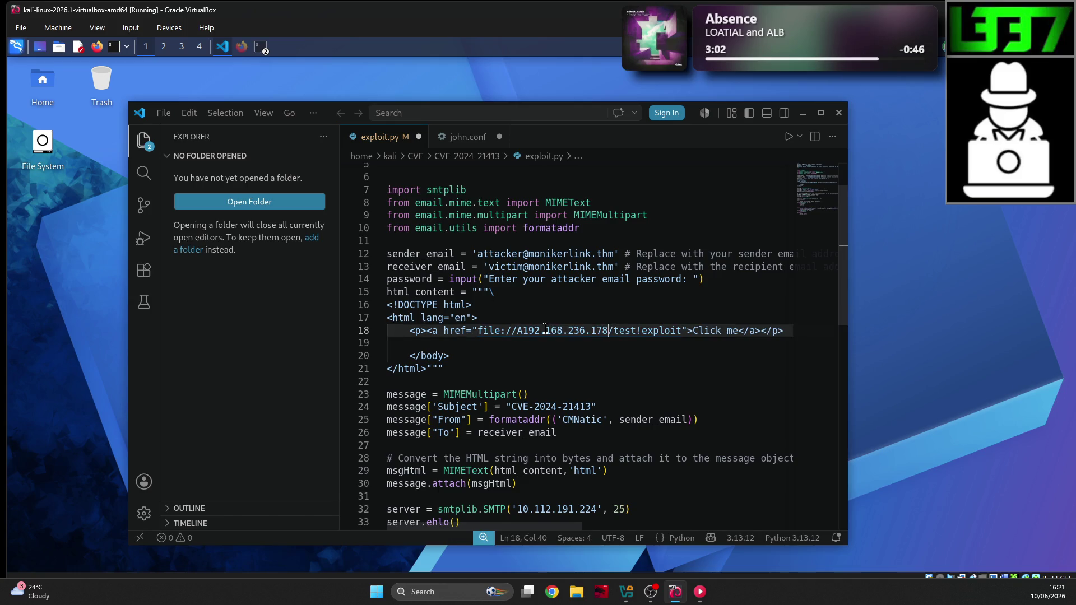
key("Left")
key("BackSpace")
left_click(564, 296)
scroll(565, 296, "up", 2)
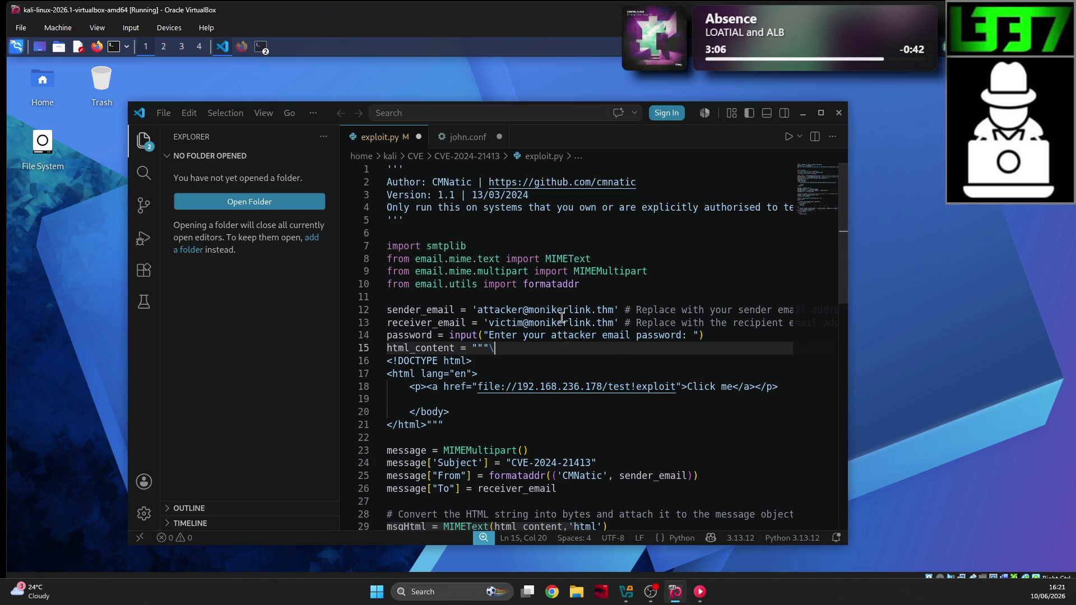
scroll(565, 340, "down", 3)
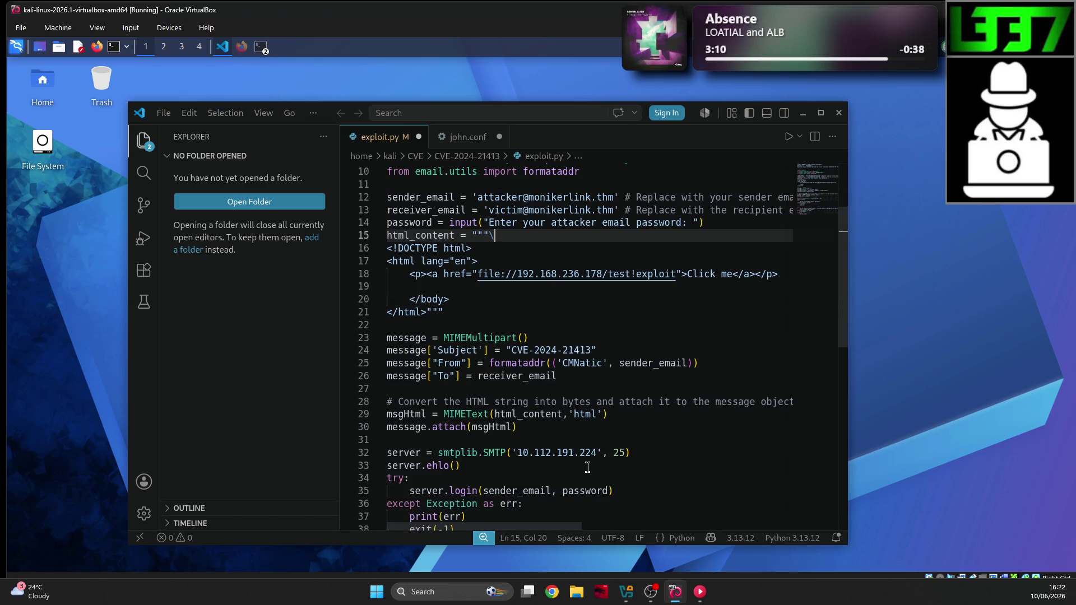
left_click(241, 46)
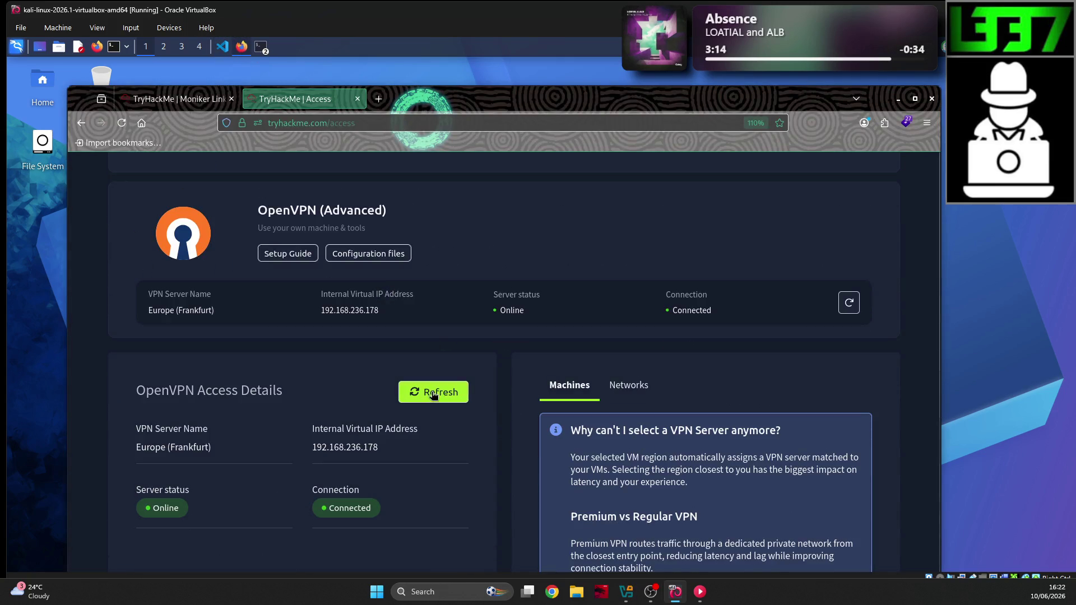
scroll(426, 401, "up", 10)
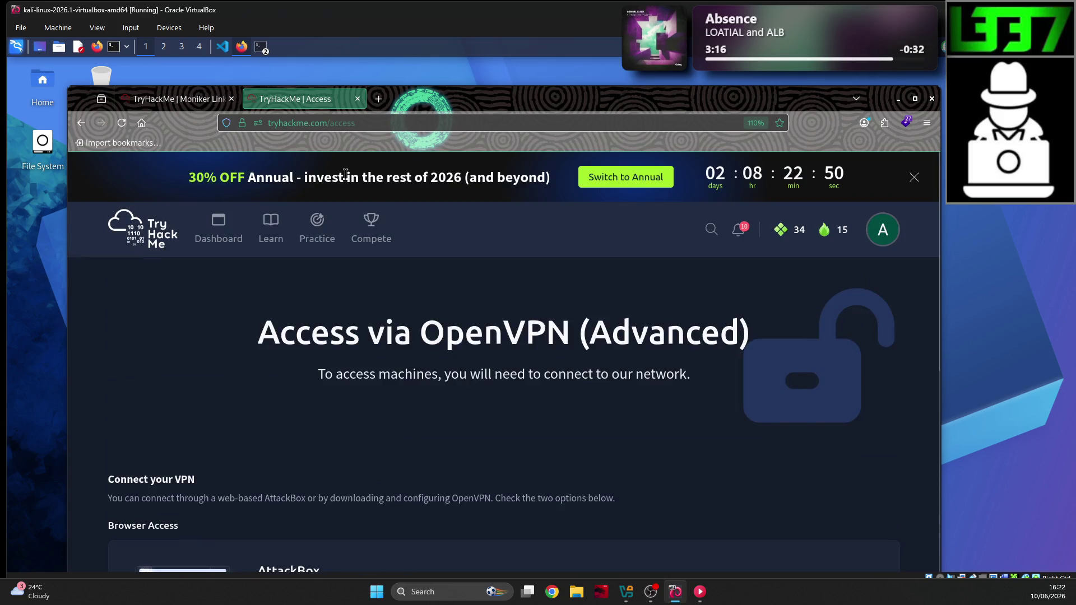
left_click(198, 101)
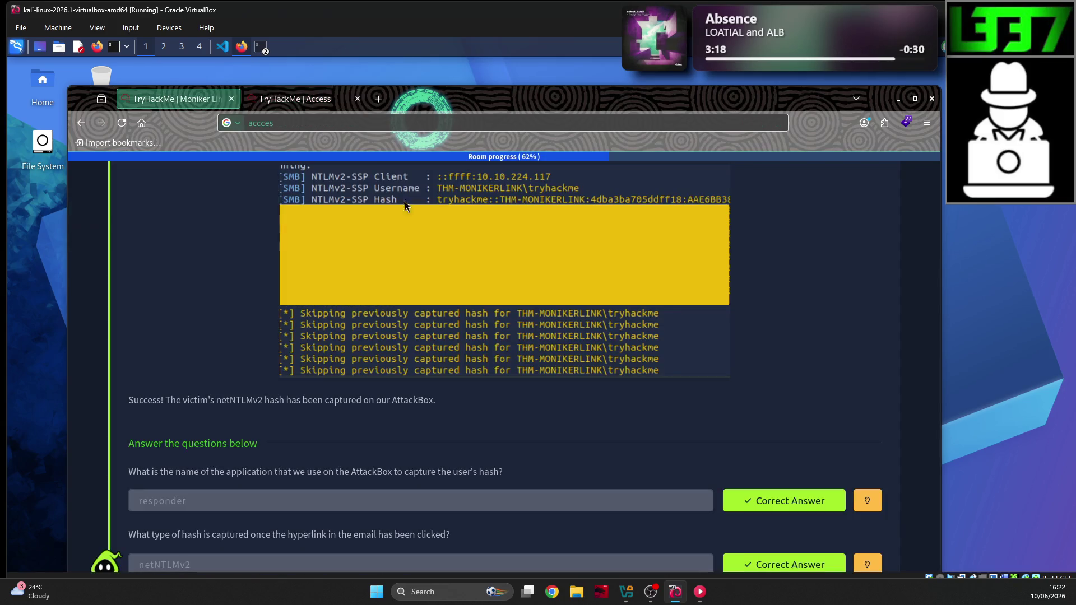
scroll(464, 301, "up", 10)
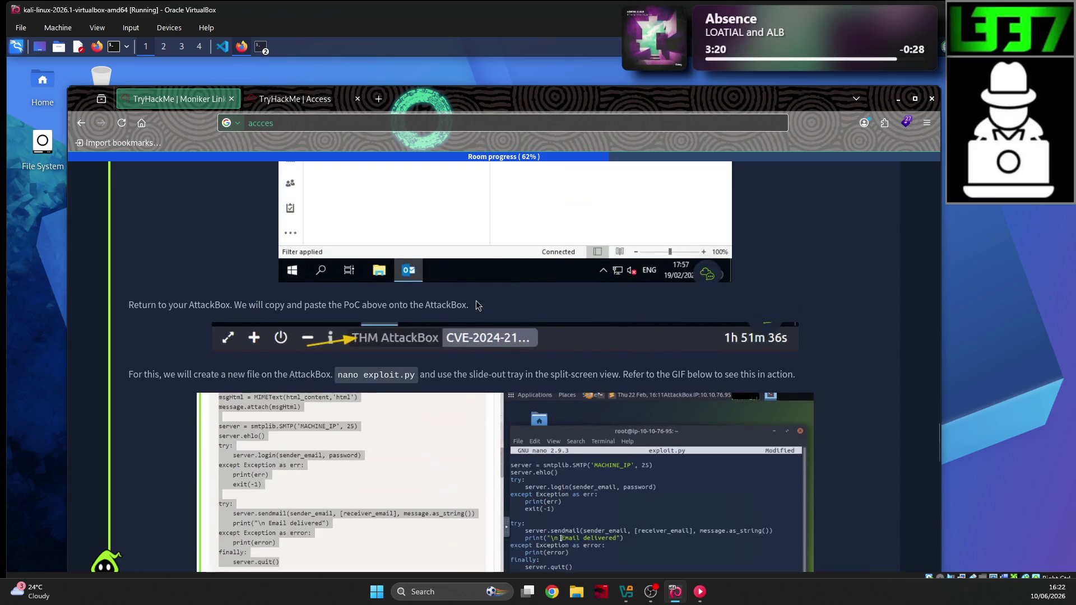
left_click(897, 98)
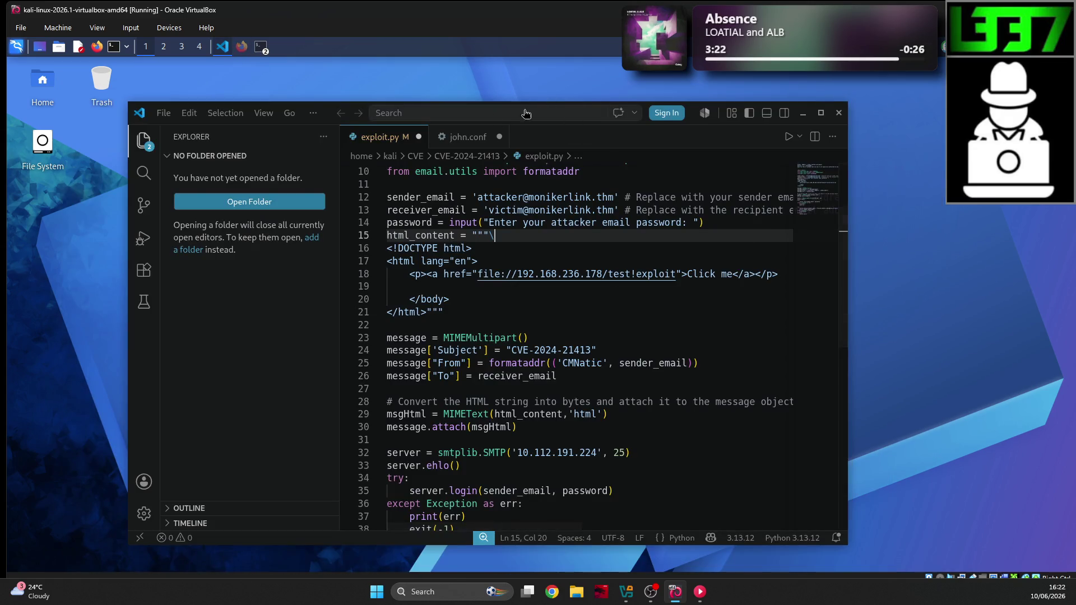
Save exploit.py and bring the CVE-2024-21413 terminal to the front.
left_click_drag(326, 107, 268, 83)
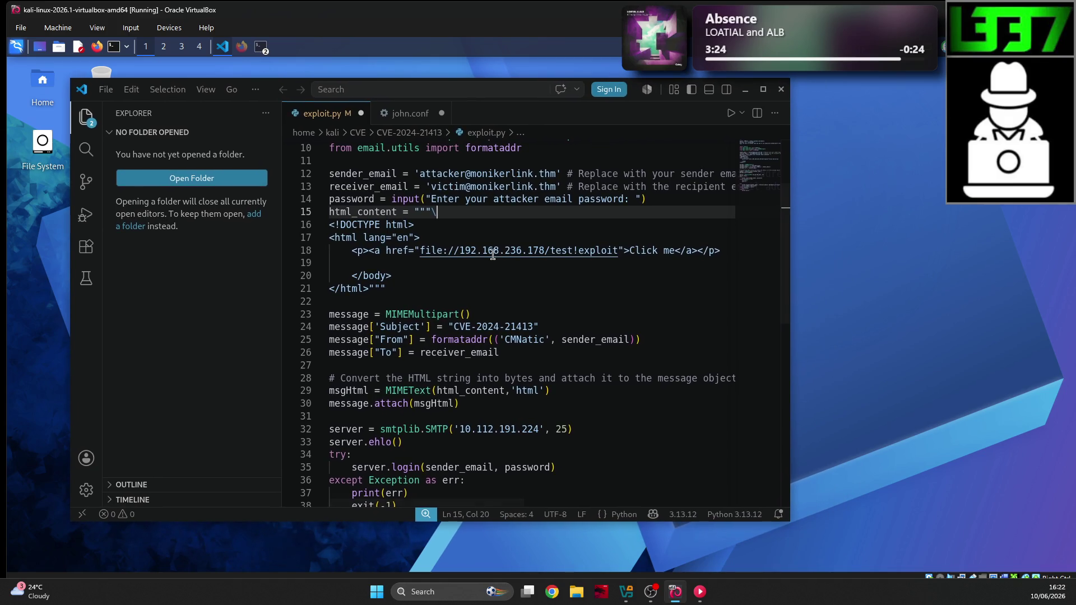
key("ctrl+s")
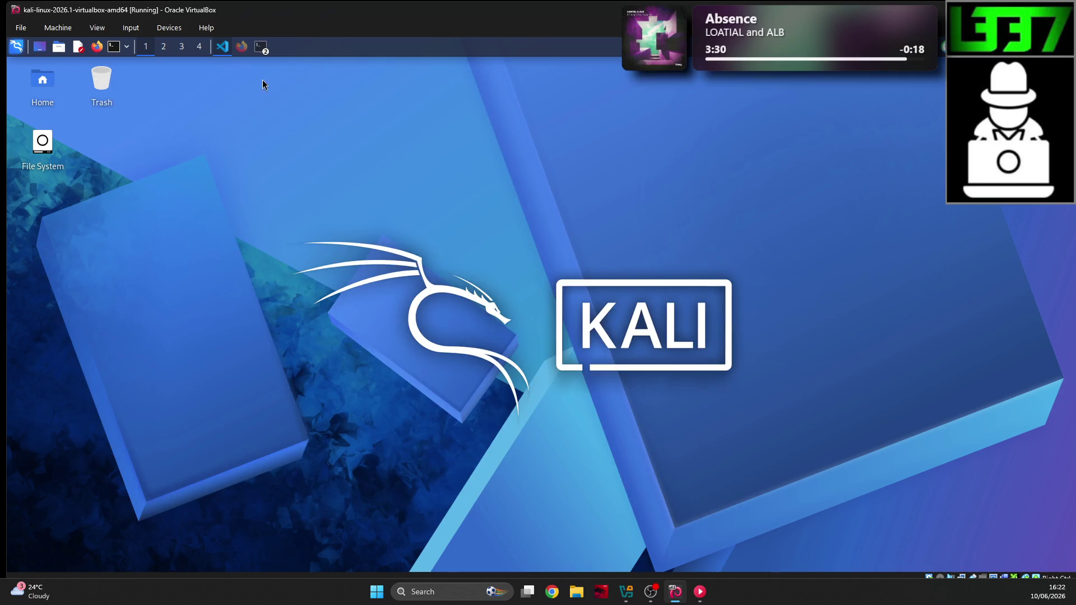
left_click(265, 52)
left_click(261, 69)
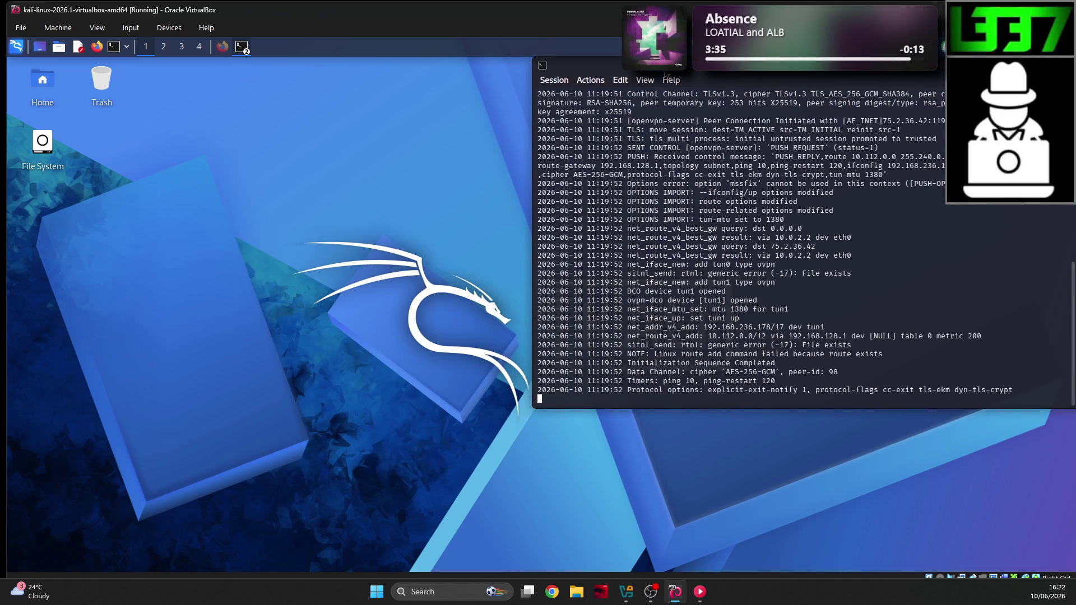
left_click(240, 49)
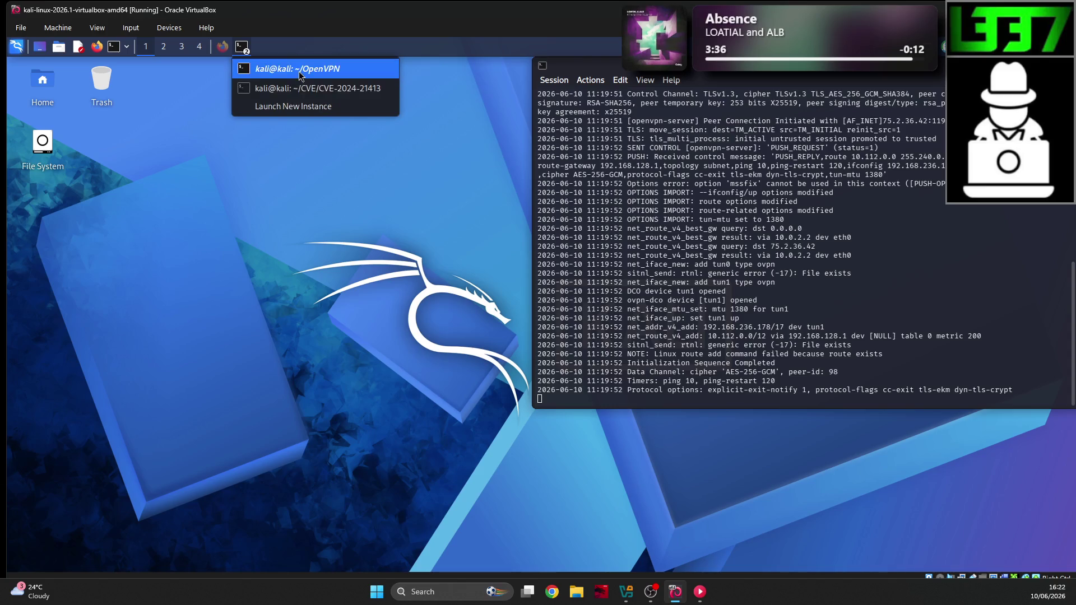
left_click(302, 69)
left_click(242, 47)
left_click(291, 88)
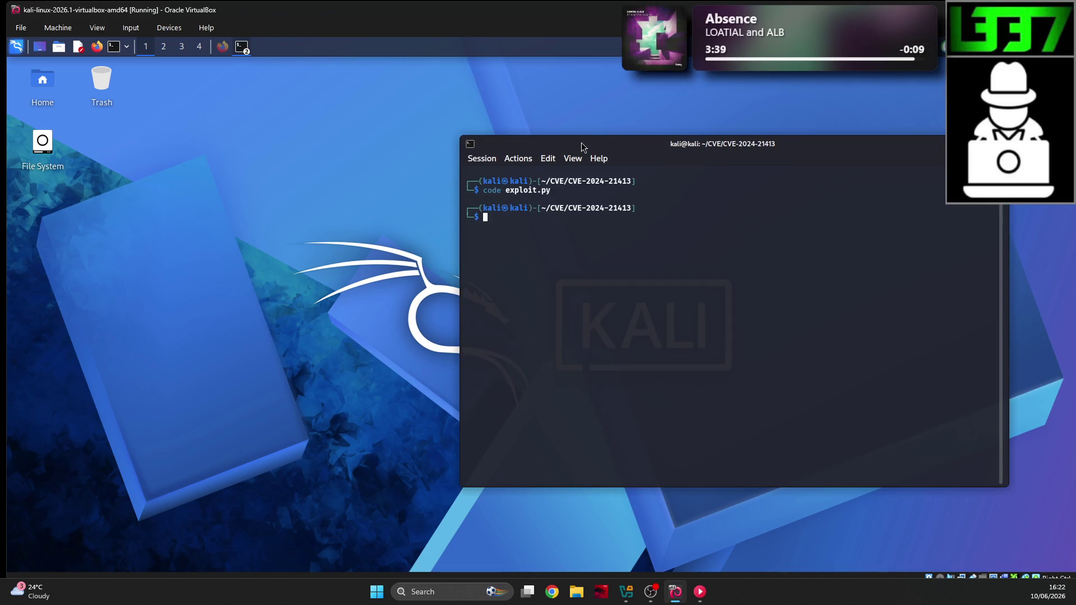
left_click_drag(583, 143, 621, 137)
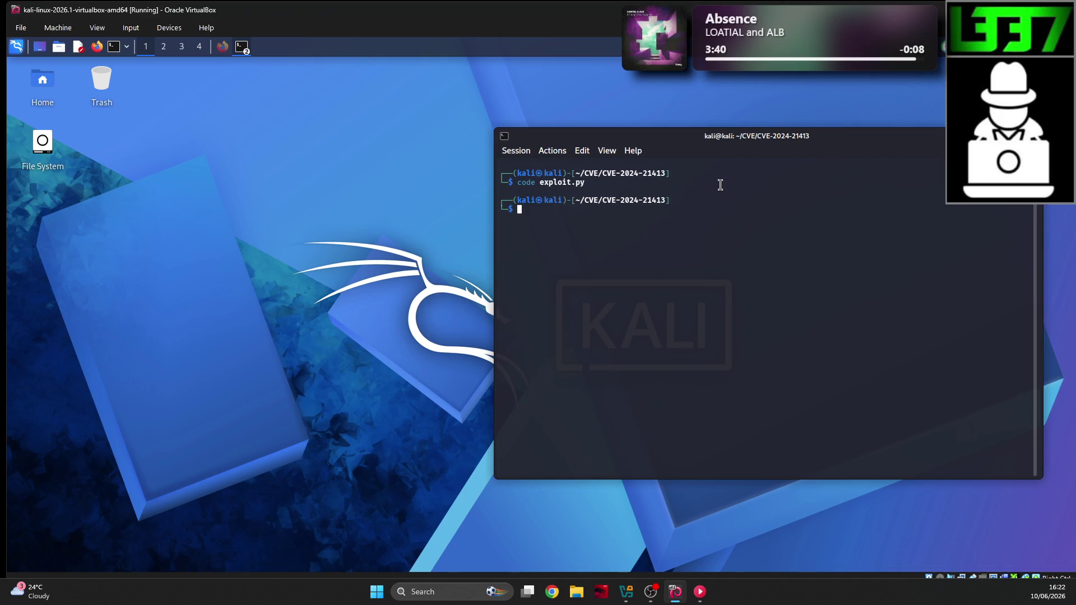
Run responder -I tun0, rerunning it with sudo and the account password.
key("ctrl+l")
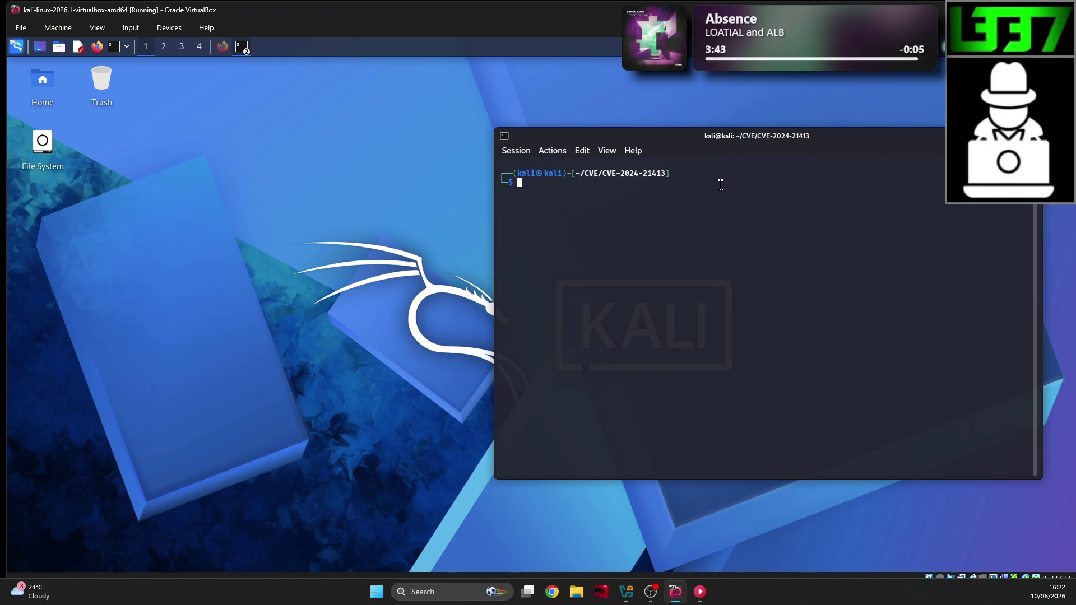
type("responder -I")
type(" tun0")
key("Return")
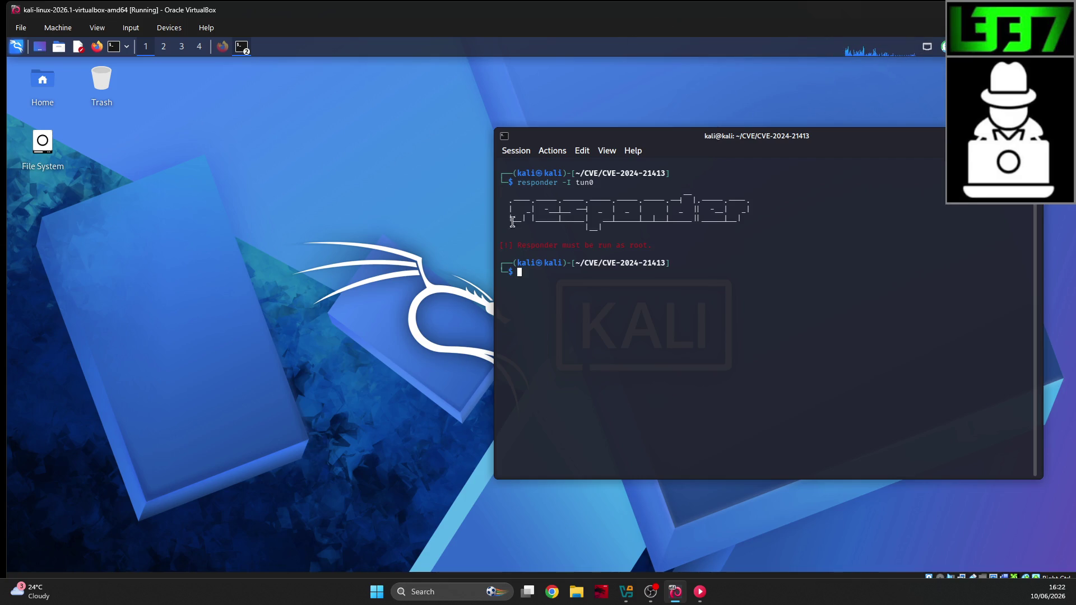
type("udo responder -I tun0")
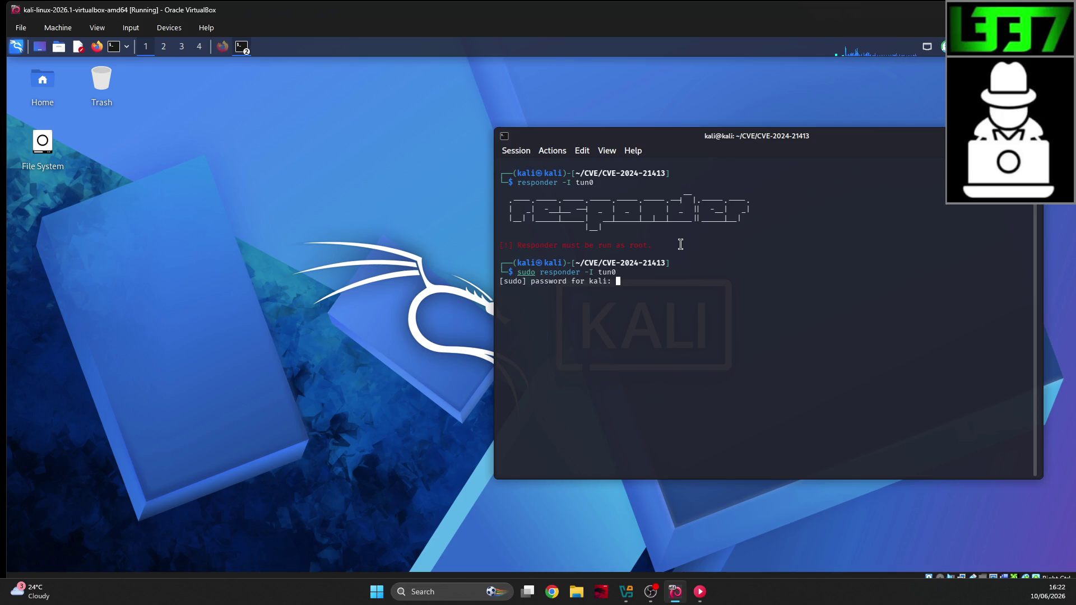
key("Return")
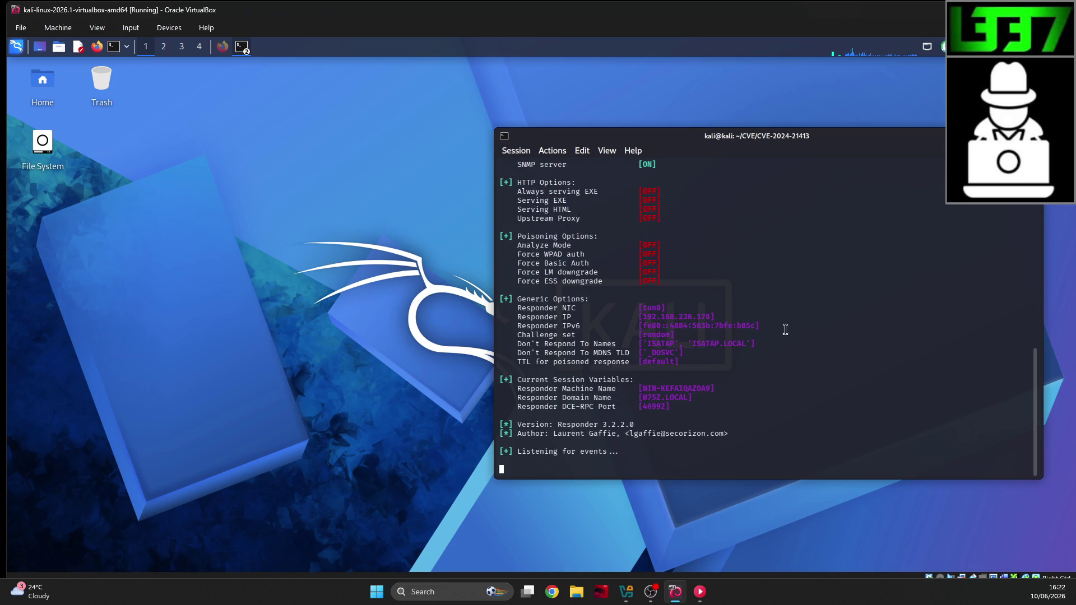
scroll(762, 317, "up", 7)
scroll(760, 319, "down", 7)
Confirm the VPN internal address 192.168.236.178 on the TryHackMe Access page, then close it.
left_click(223, 47)
left_click(300, 100)
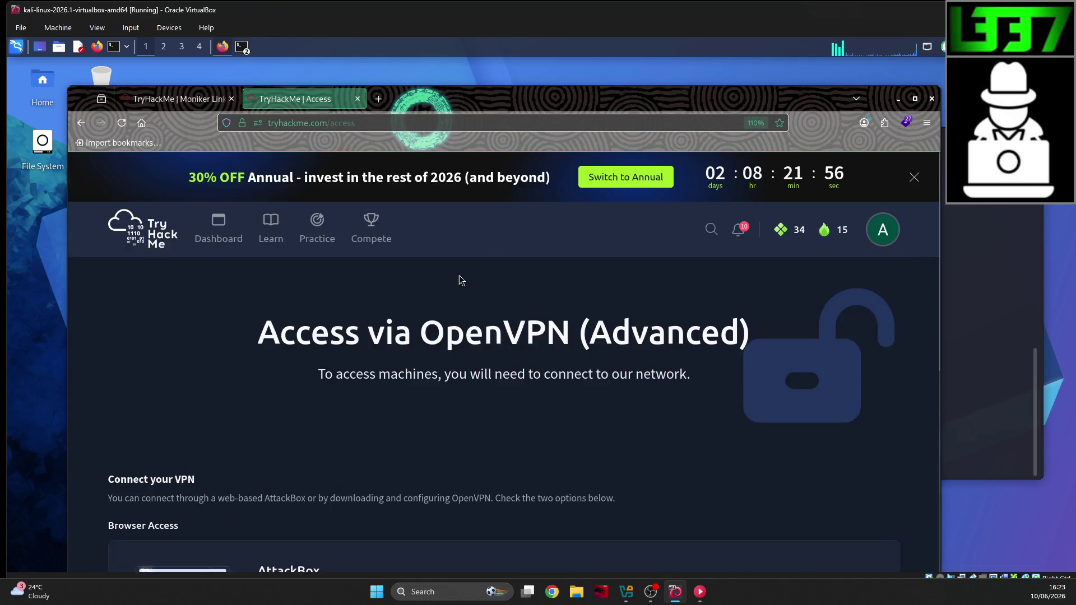
scroll(462, 263, "down", 10)
scroll(376, 268, "down", 5)
left_click_drag(380, 319, 312, 307)
left_click(417, 316)
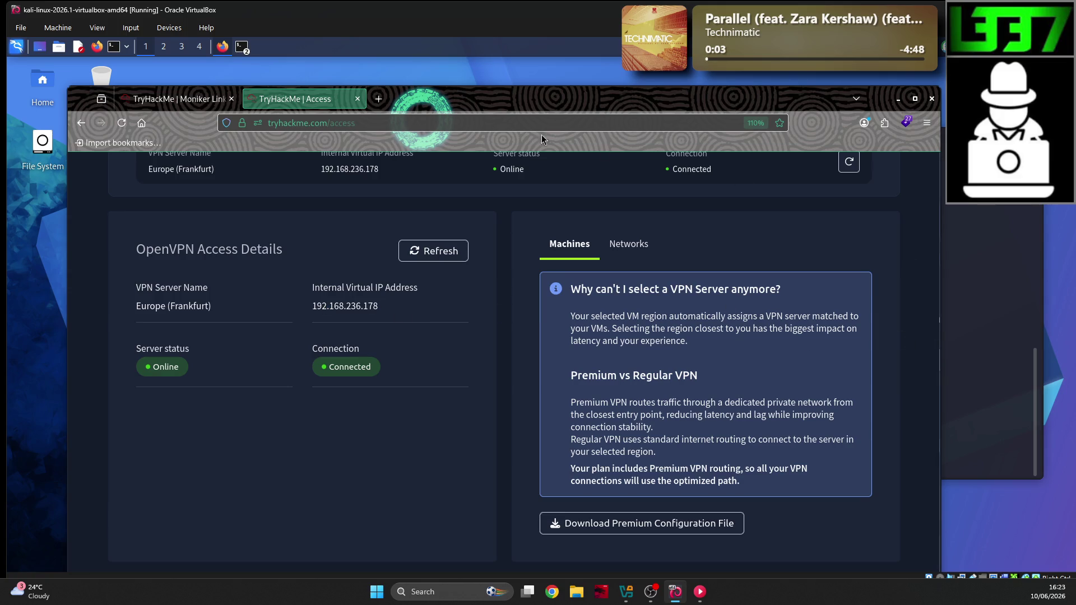
left_click(357, 99)
Minimize the browser, reposition the Responder terminal, and launch a new terminal instance.
left_click(953, 235)
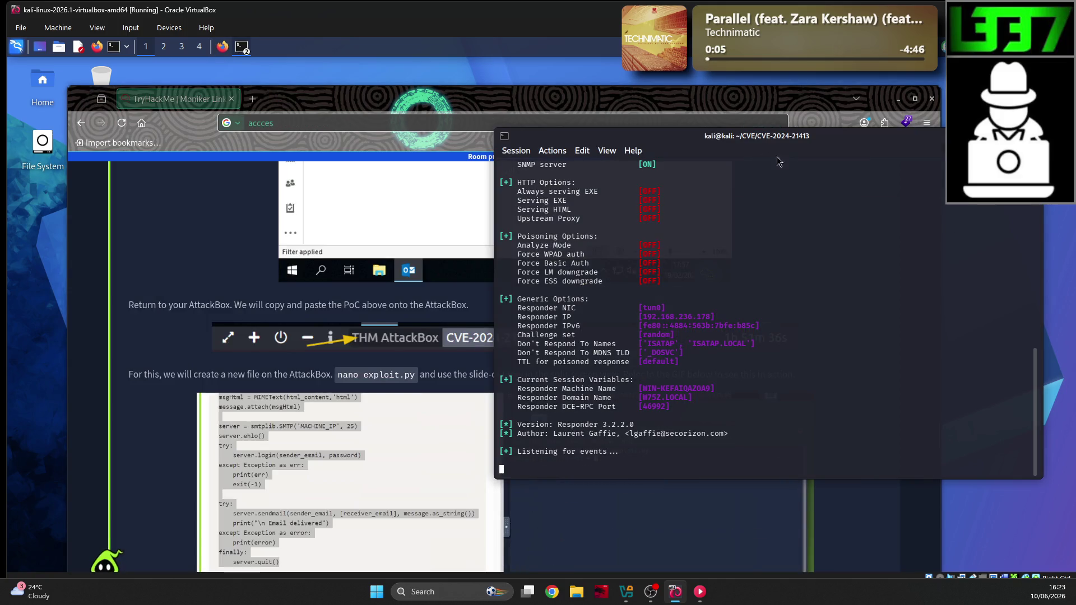
left_click(898, 98)
left_click_drag(853, 139, 890, 69)
left_click_drag(710, 73, 699, 71)
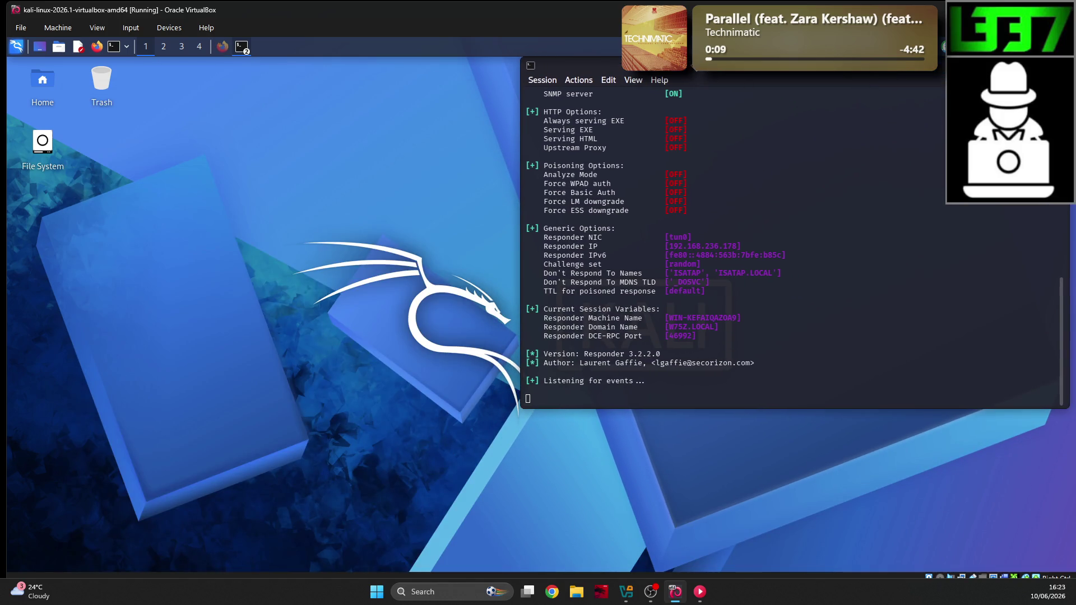
left_click(241, 46)
left_click(275, 106)
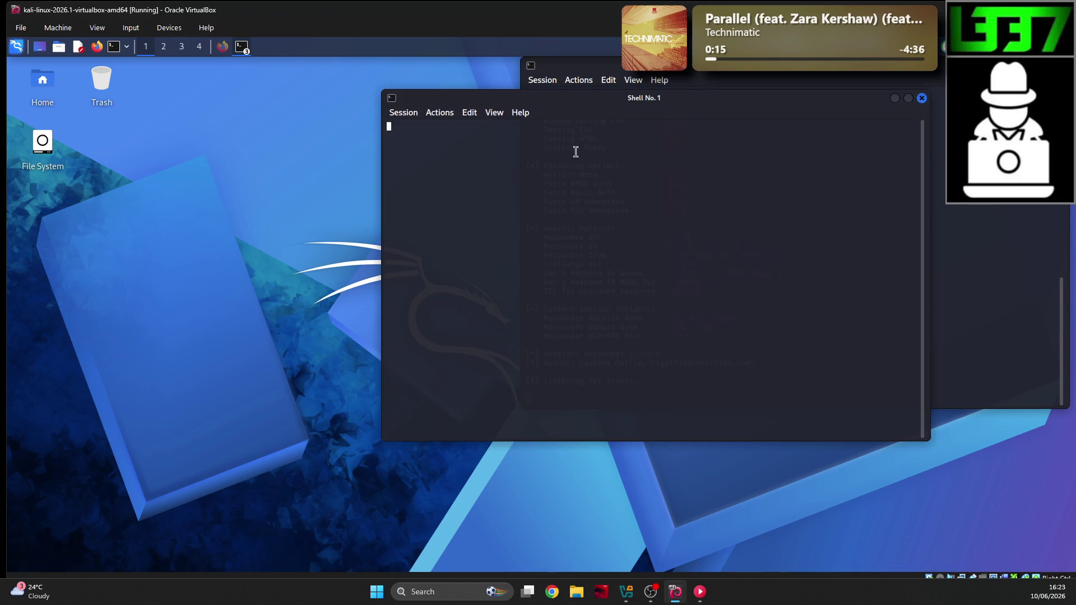
Move the new terminal to the lower left, clear it, and change into the CVE folder.
mouse_move(582, 93)
left_mouse_down()
mouse_move(241, 165)
mouse_move(232, 185)
left_mouse_up()
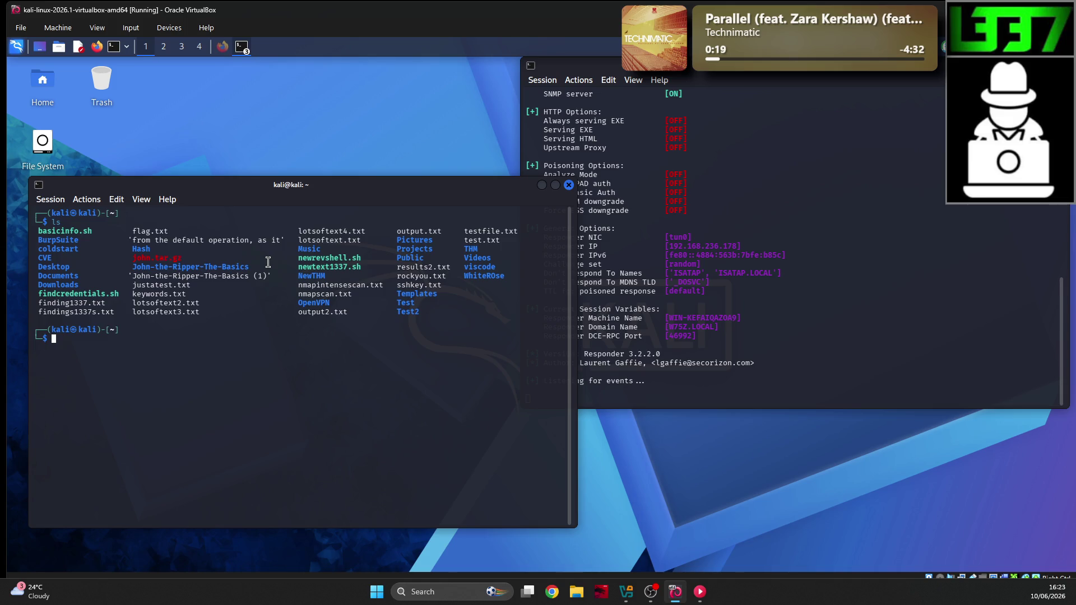
type("clear")
key("Return")
type("cd ")
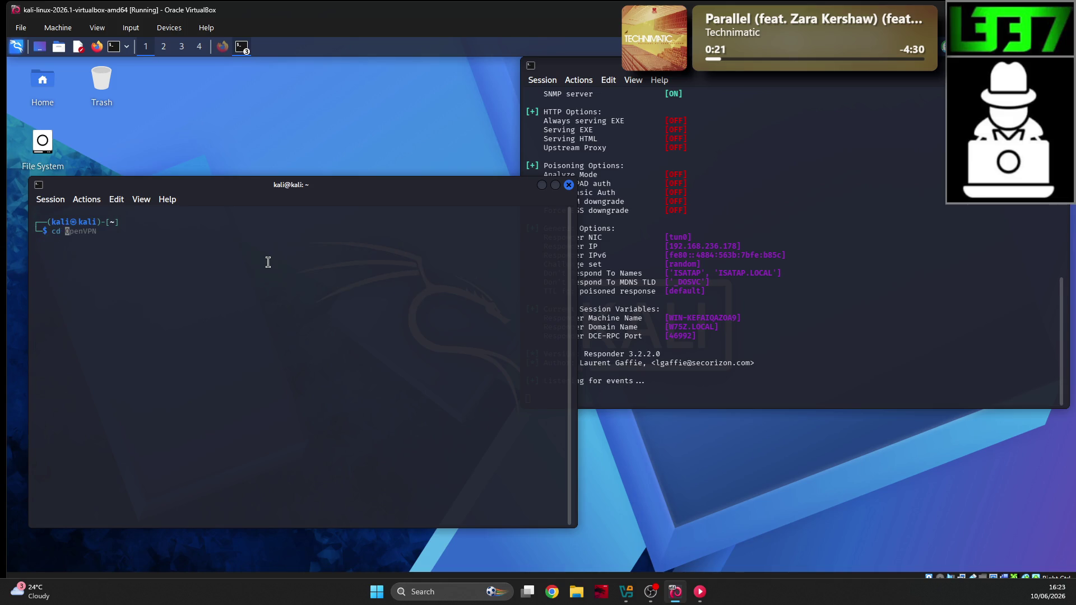
type("CVE")
key("Return")
Enter CVE-2024-21413, list its files, and start typing python3 exploit.py.
key("BackSpace")
type("cd")
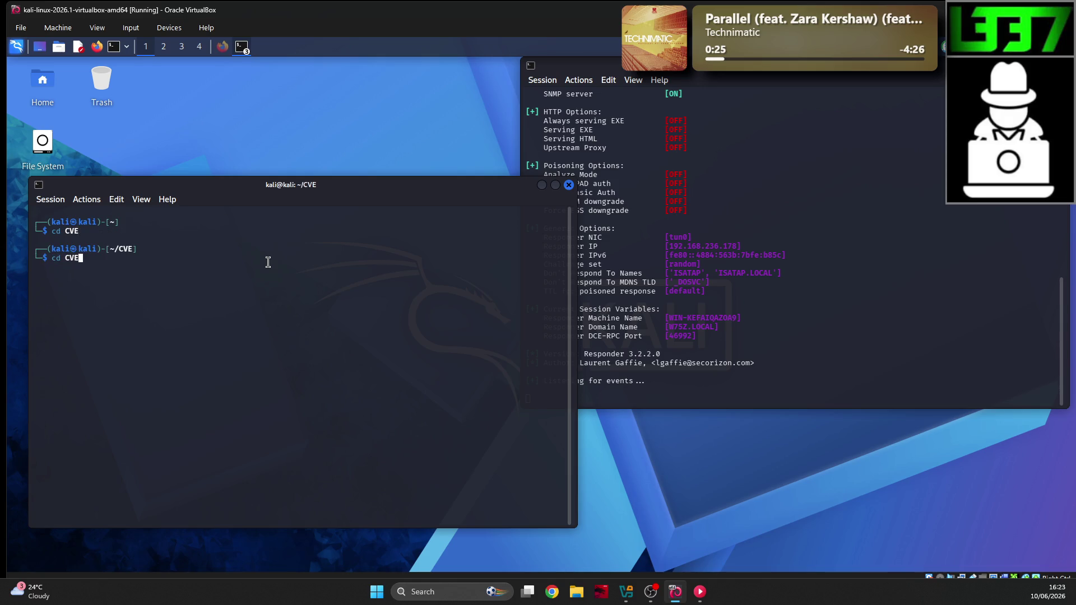
key("Tab")
key("Return")
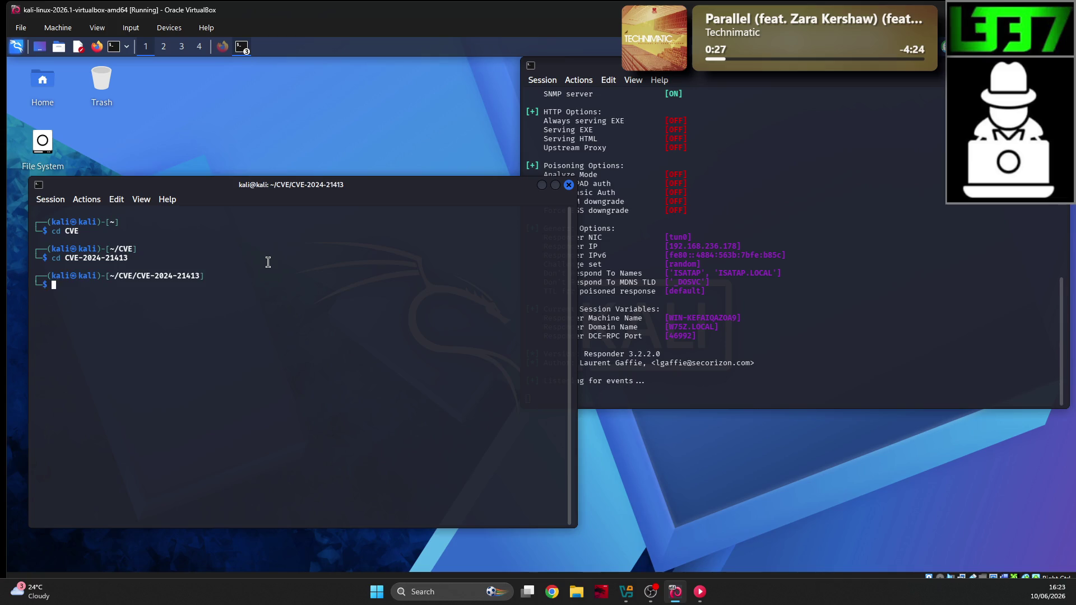
type("ls")
key("Return")
type("pyt")
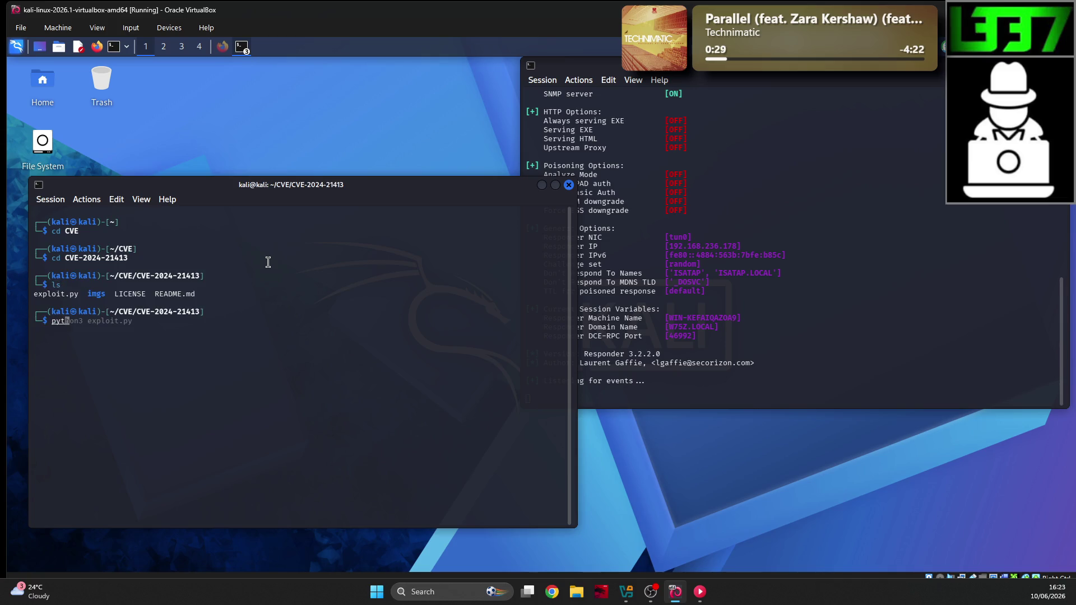
type("hon3 explo")
type("it.py")
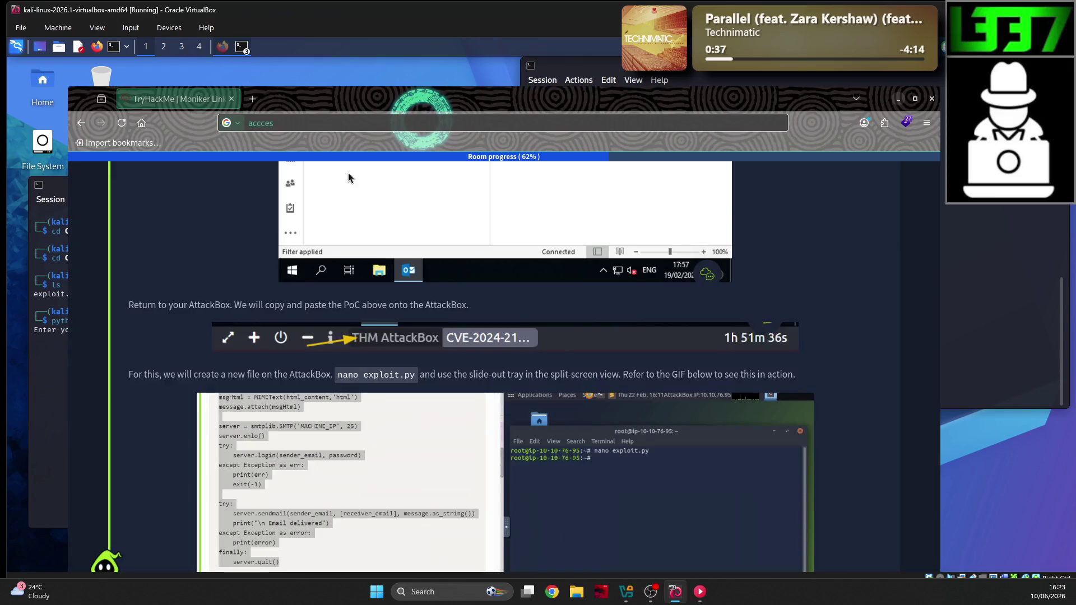
Bring the TryHackMe room back and maximize the browser to full screen.
left_click(222, 49)
scroll(438, 318, "down", 5)
scroll(462, 347, "up", 10)
scroll(453, 341, "up", 15)
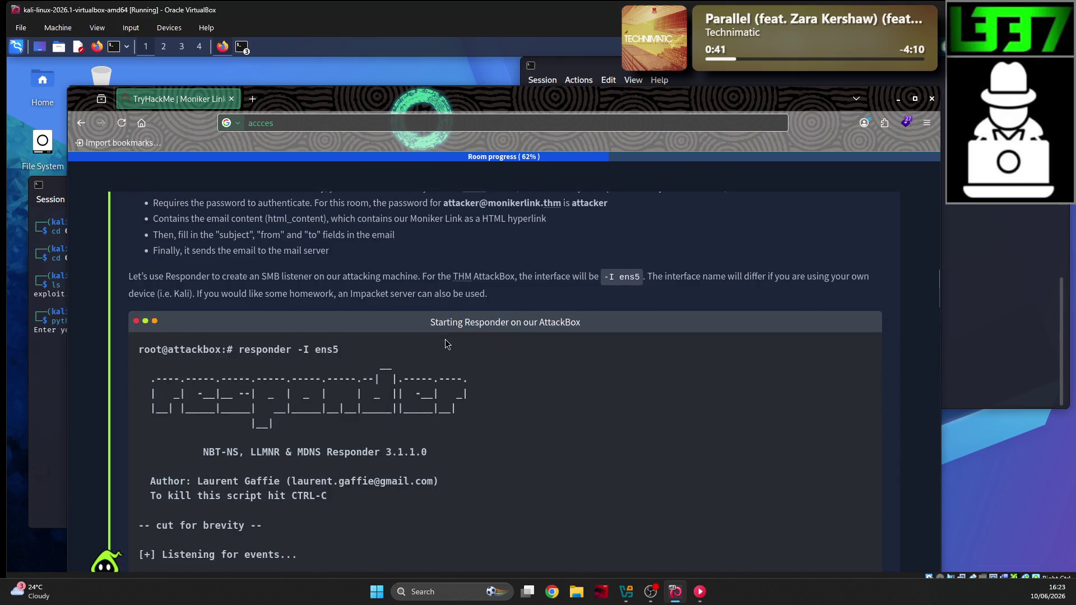
scroll(453, 302, "up", 15)
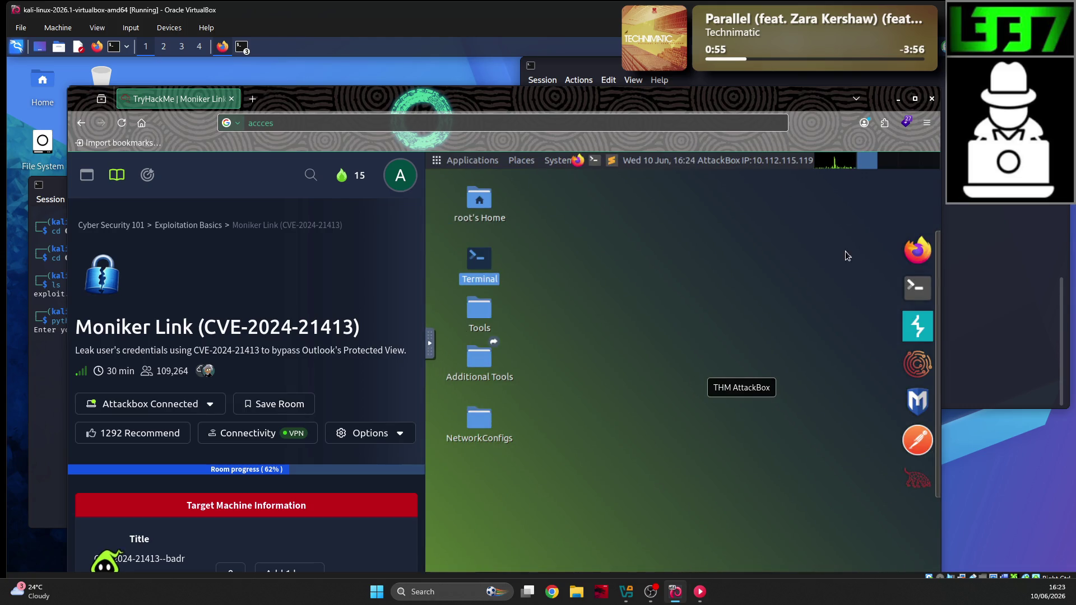
left_click(914, 99)
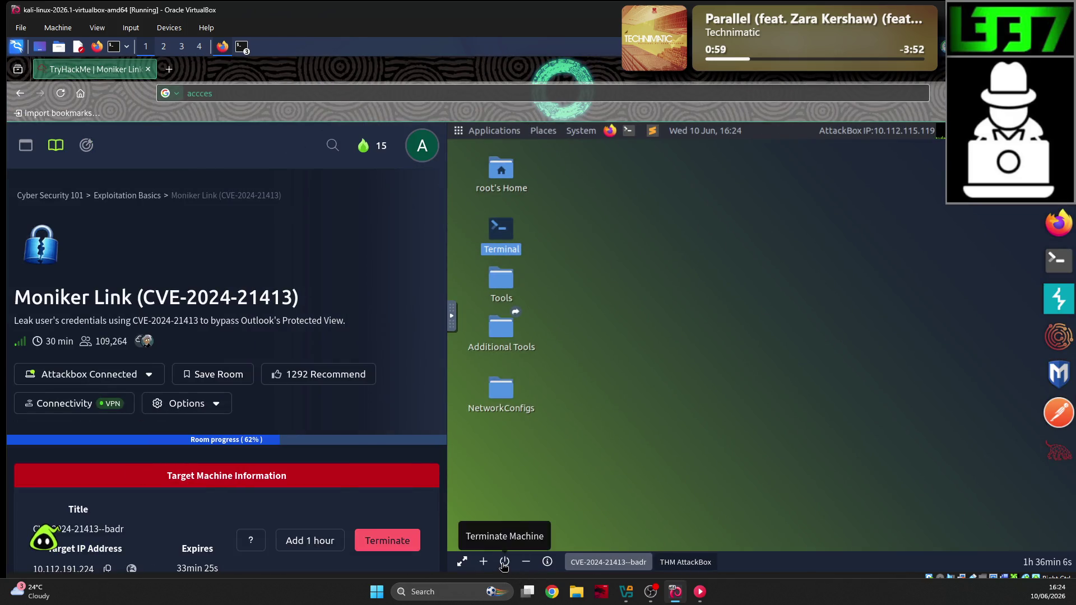
Terminate the AttackBox machine and raise the Responder terminal.
left_click(505, 562)
left_click(625, 394)
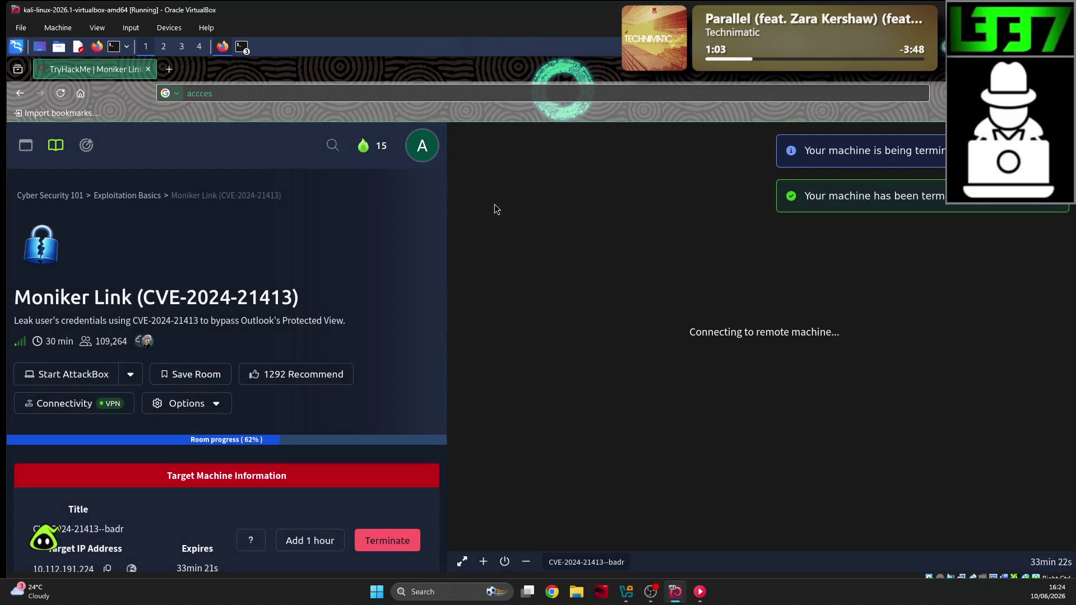
left_click(243, 47)
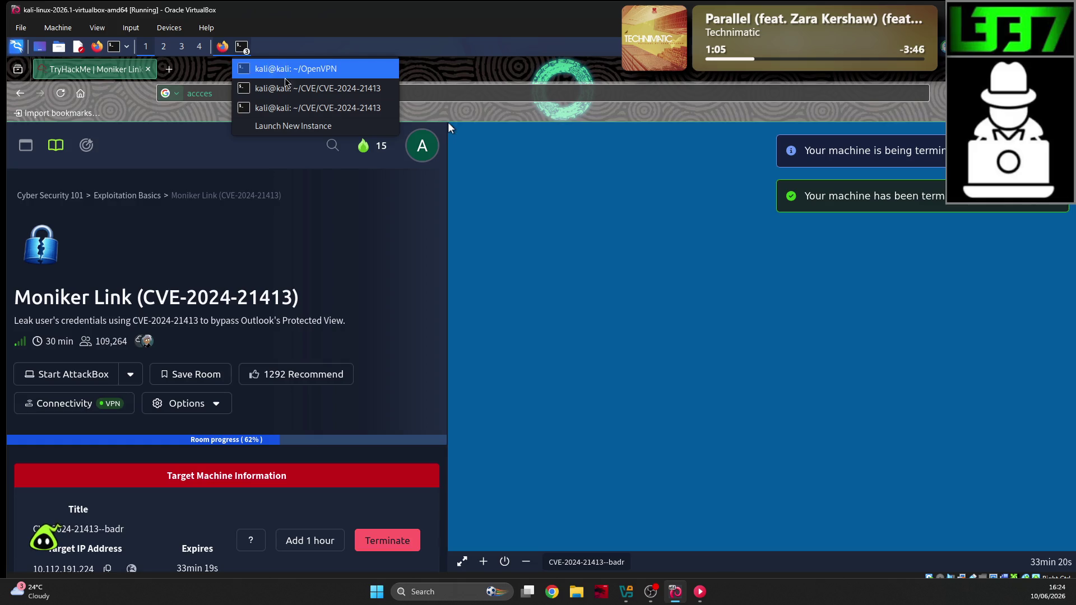
left_click(277, 89)
left_click(242, 47)
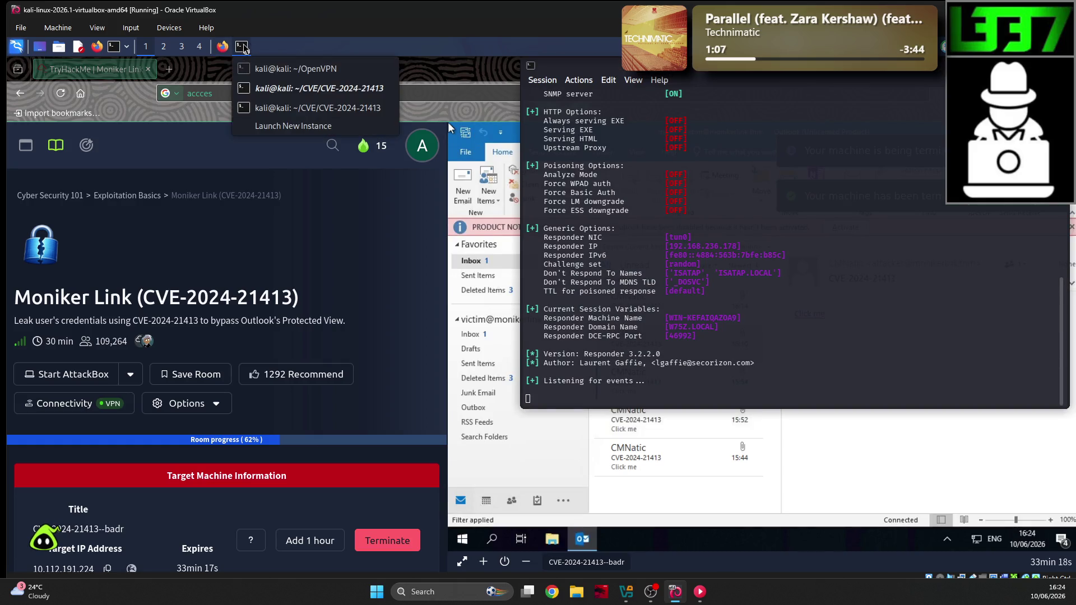
Submit the attacker email password to exploit.py and move its terminal up.
left_click(278, 88)
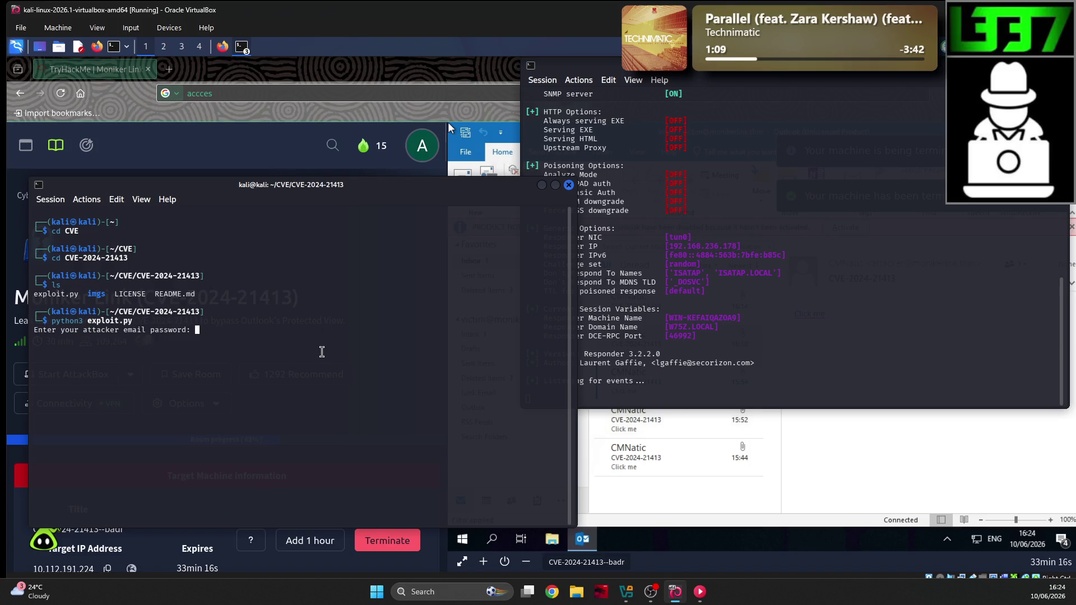
type("attacker")
key("Return")
left_click_drag(358, 190, 367, 162)
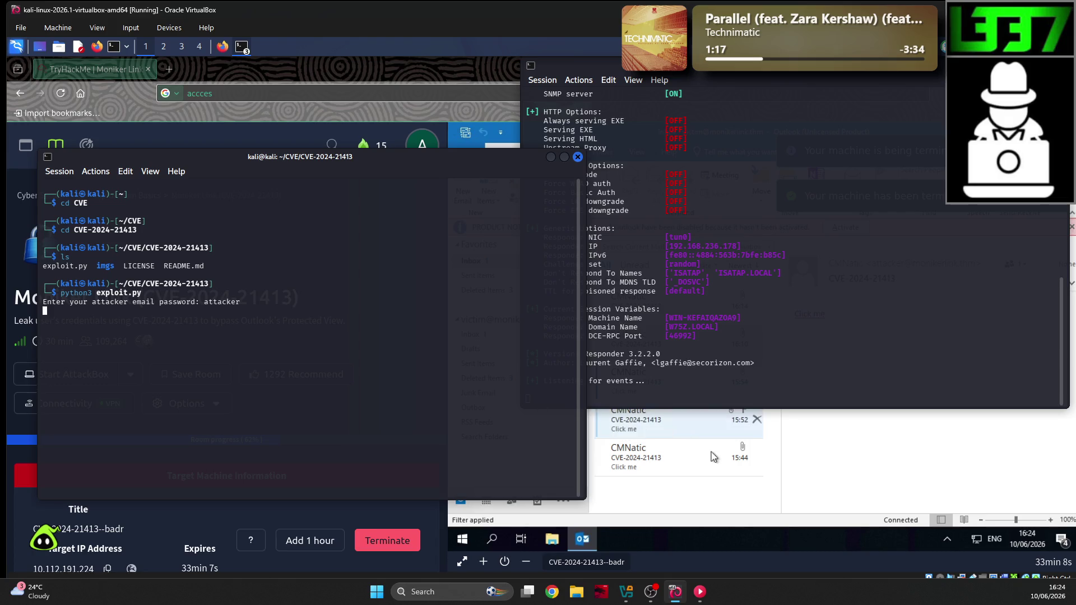
Close Outlook on the target, then interrupt the stalled exploit.py run with Ctrl+C.
left_click(902, 453)
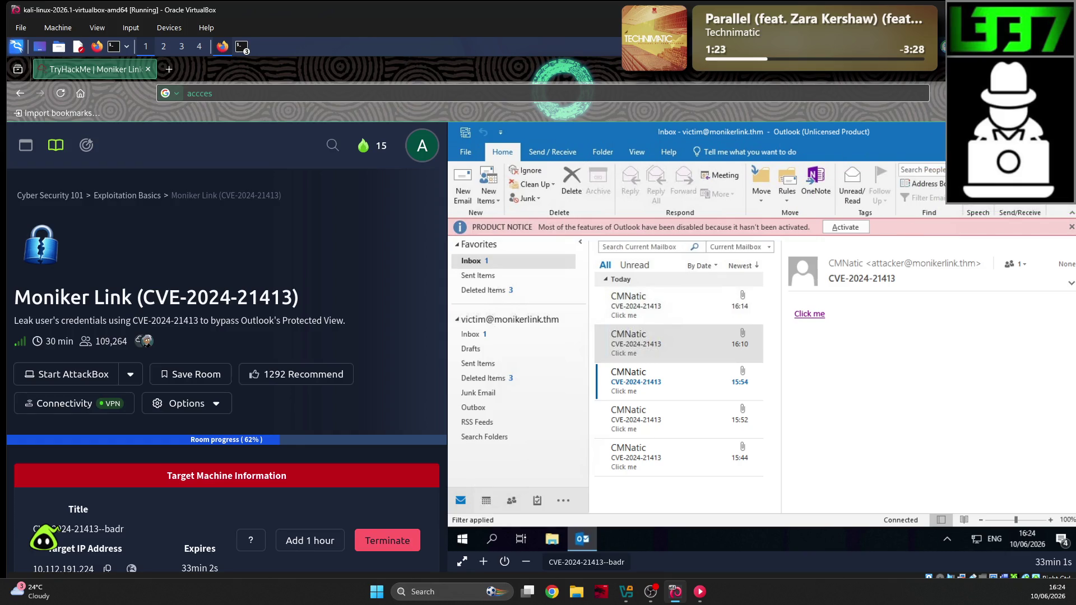
key("alt+F4")
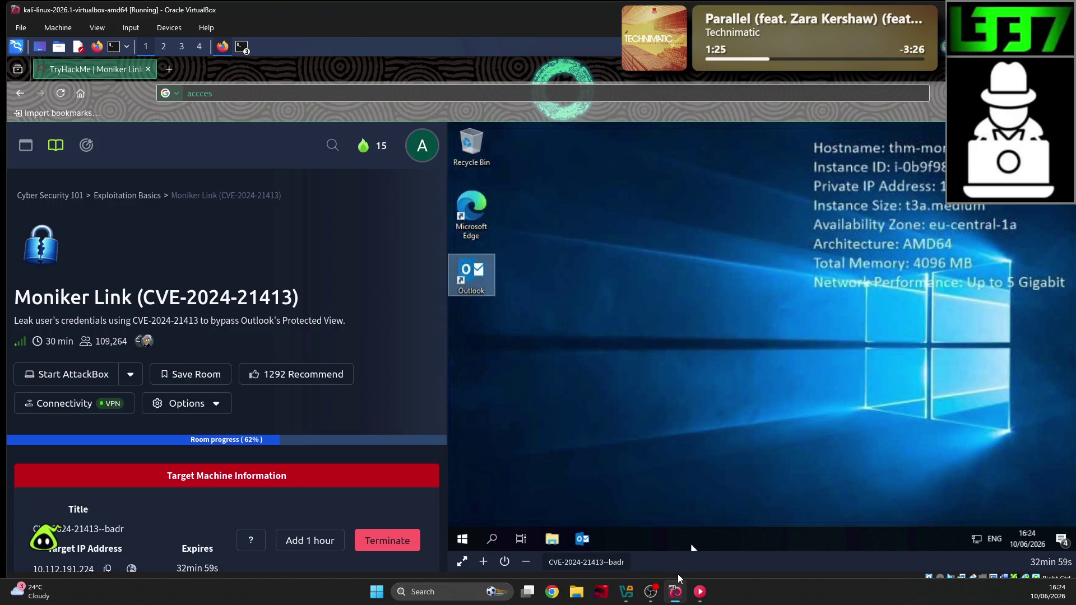
left_click(242, 46)
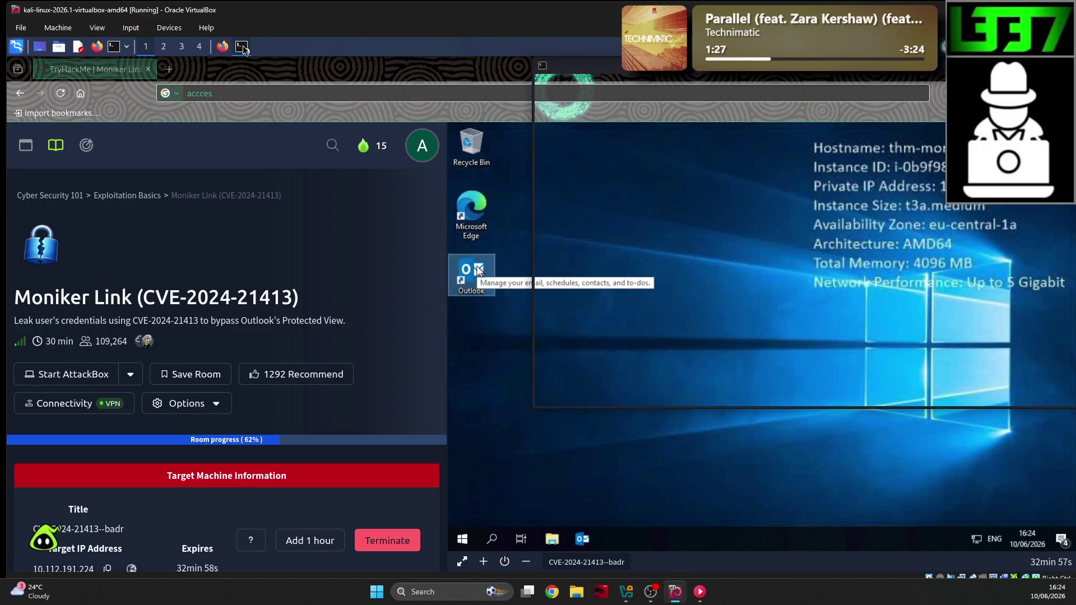
left_click(274, 89)
left_click(242, 46)
left_click(336, 108)
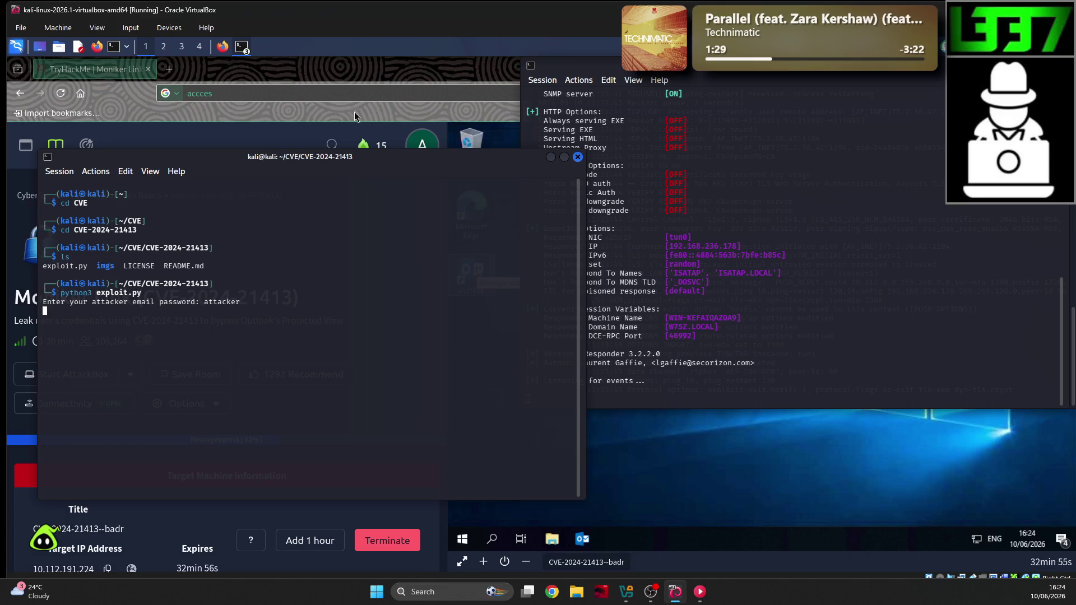
left_click(773, 163)
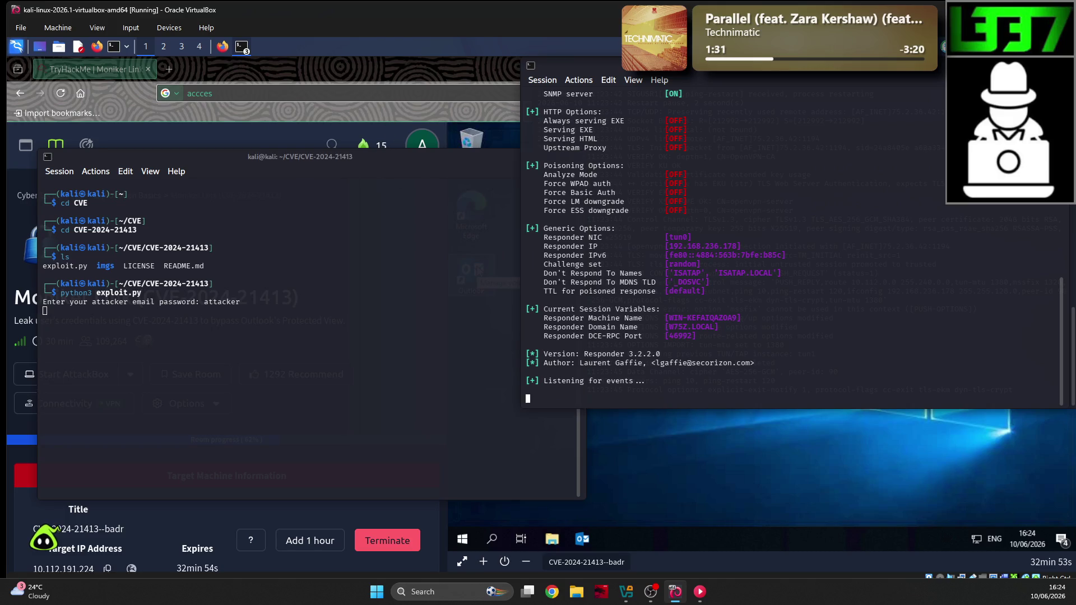
key("ctrl+c")
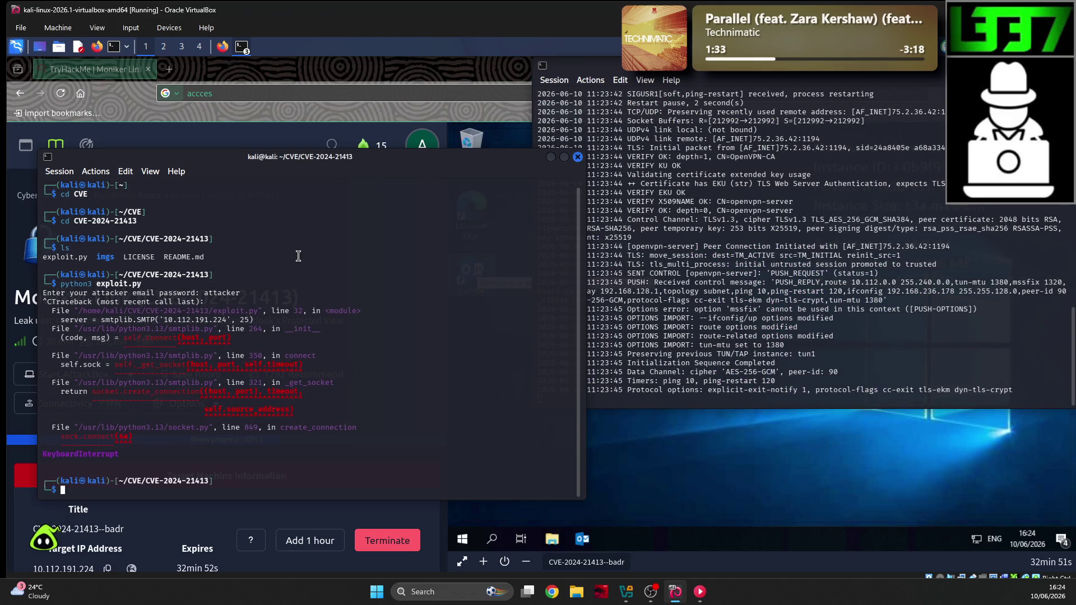
Rerun python3 exploit.py with the attacker password, then abort it when it hangs.
type("python3 explo")
type("it.py")
key("Return")
type("acker")
key("Return")
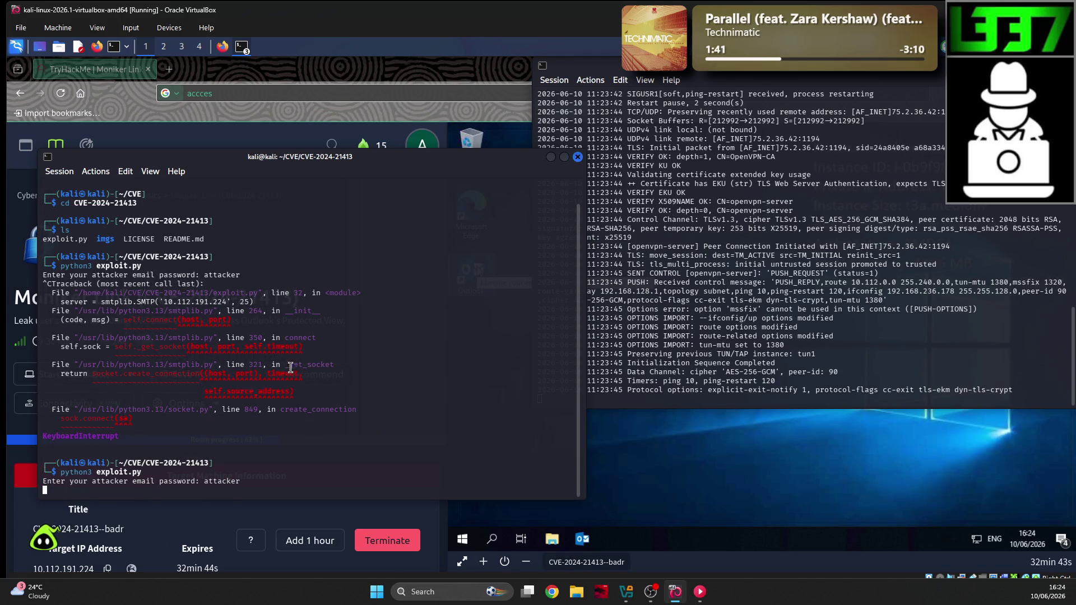
key("ctrl+c")
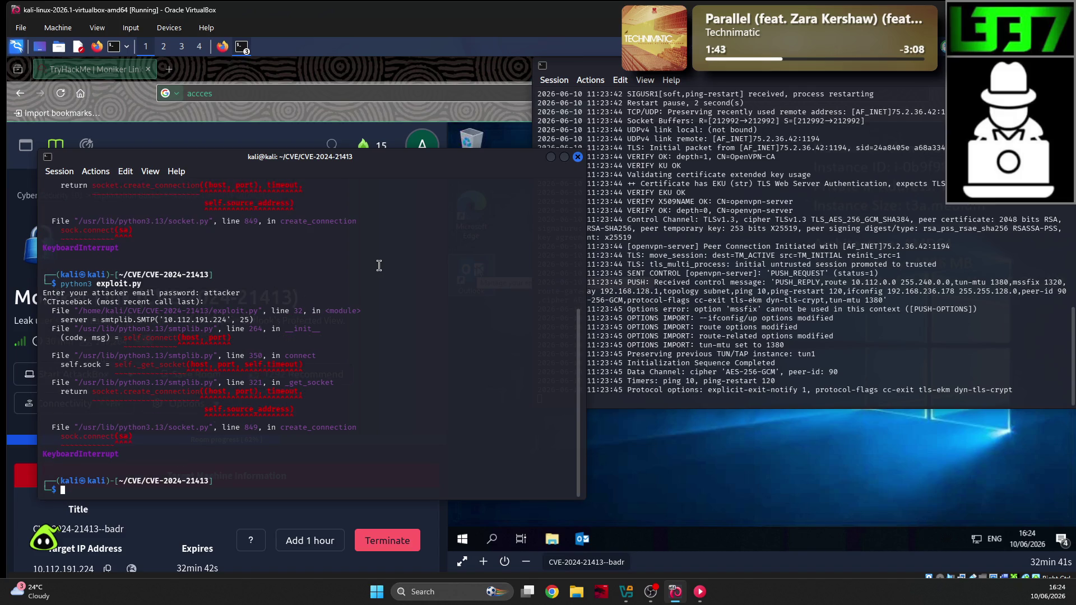
Ping the target 10.112.191.224 and stop it after no replies.
type("terlnet 10.112.191.224")
type(" 25")
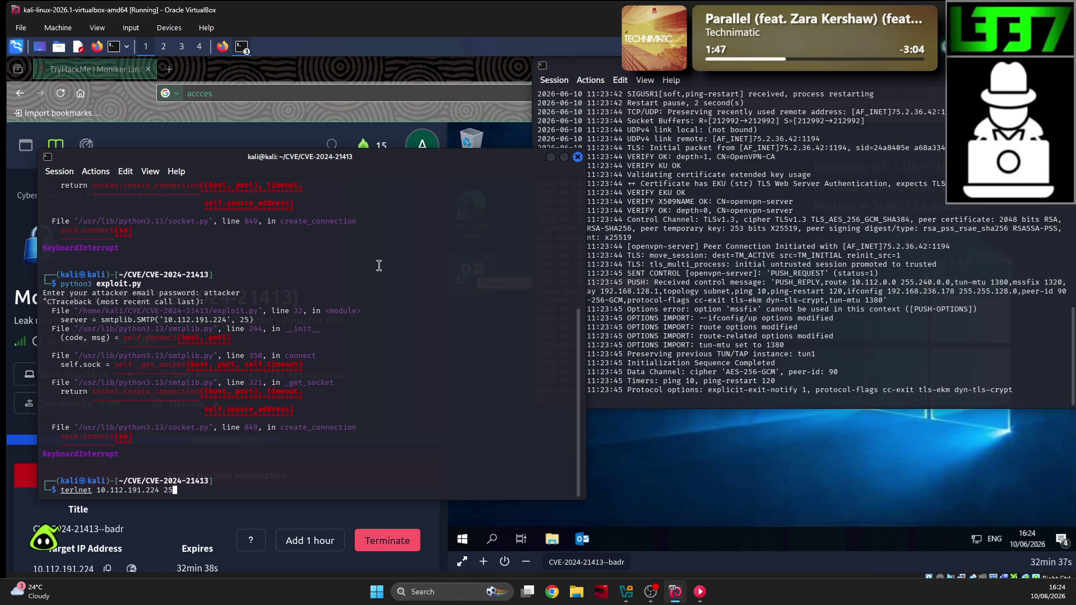
key("BackSpace")
key("BackSpace")
key("BackSpace")
type("ping 10.112.191.224")
key("Return")
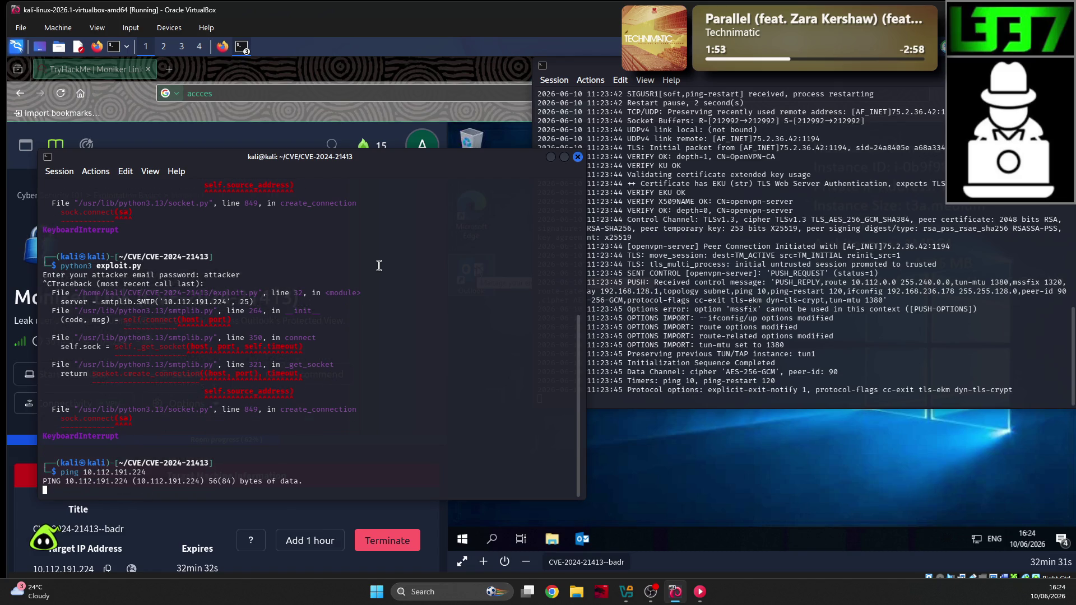
key("ctrl+c")
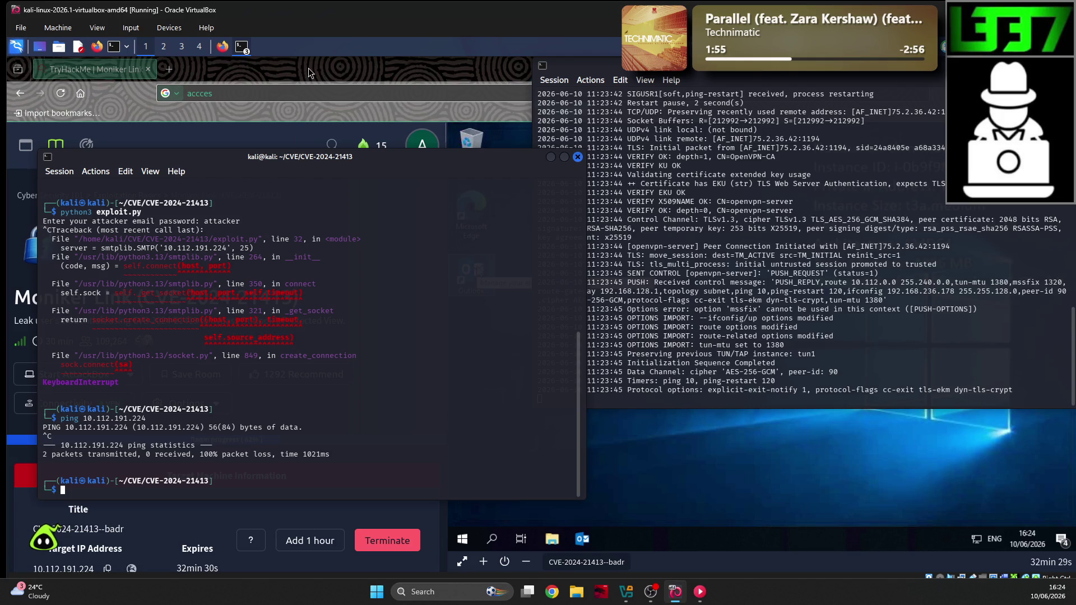
Copy the target IP from TryHackMe and ping 10.112.191.224 again, still getting 100% packet loss.
left_click(308, 68)
scroll(134, 325, "down", 3)
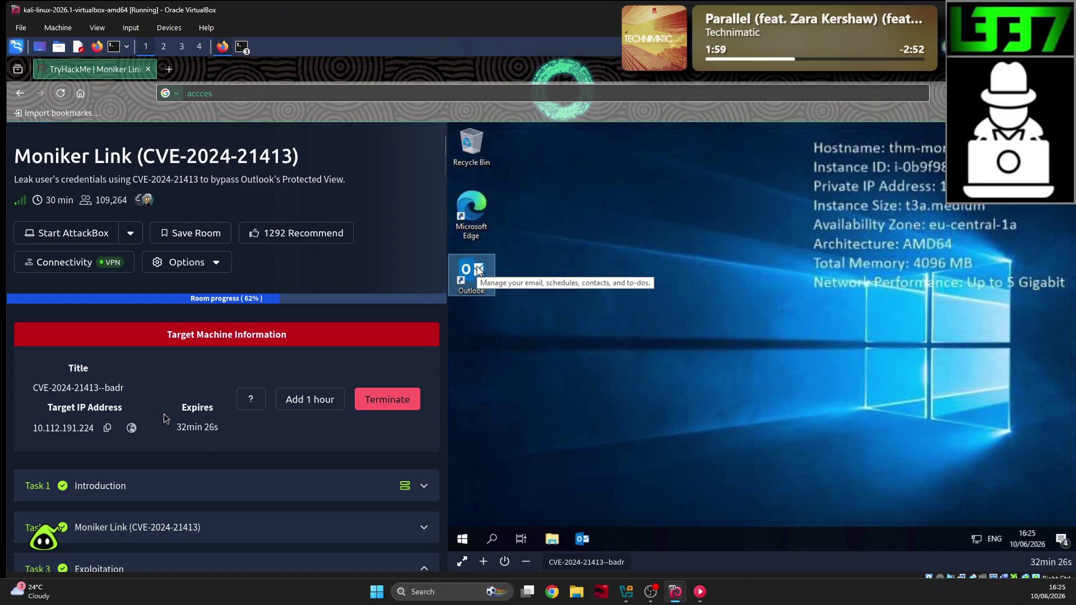
left_click(107, 428)
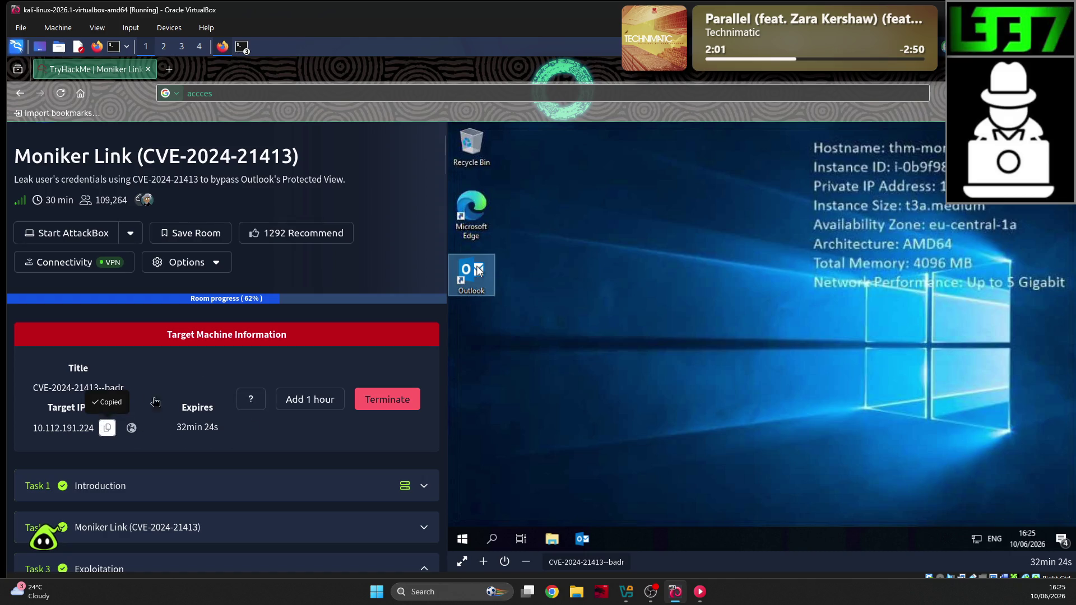
key("alt+Tab")
type("o")
key("BackSpace")
type("p")
key("Right")
key("Return")
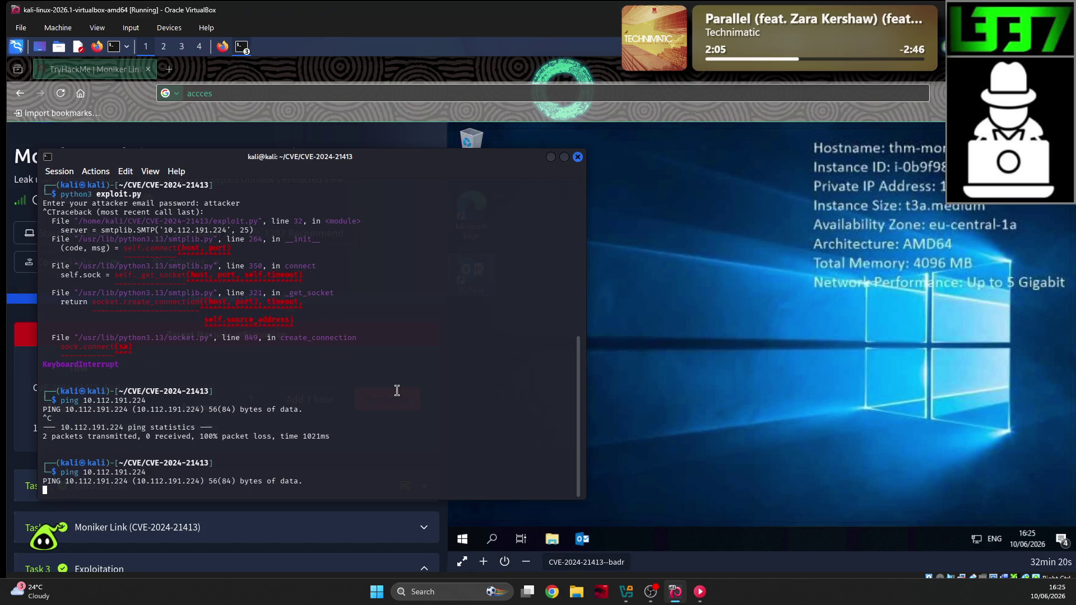
key("ctrl+c")
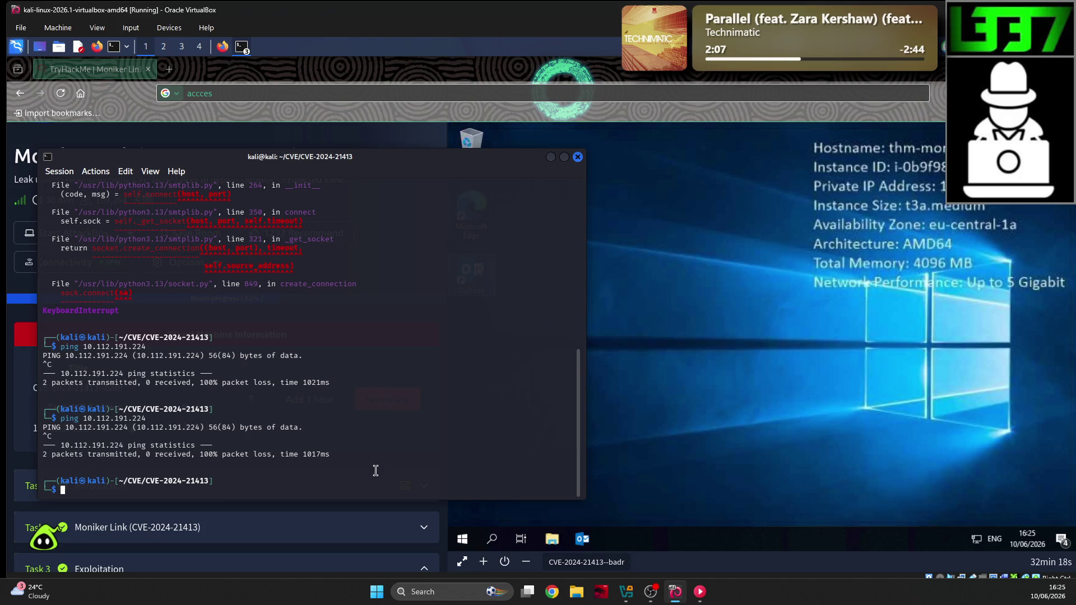
left_click(27, 431)
Terminate the unreachable target machine and start a new lab machine from Task 1.
left_click(385, 399)
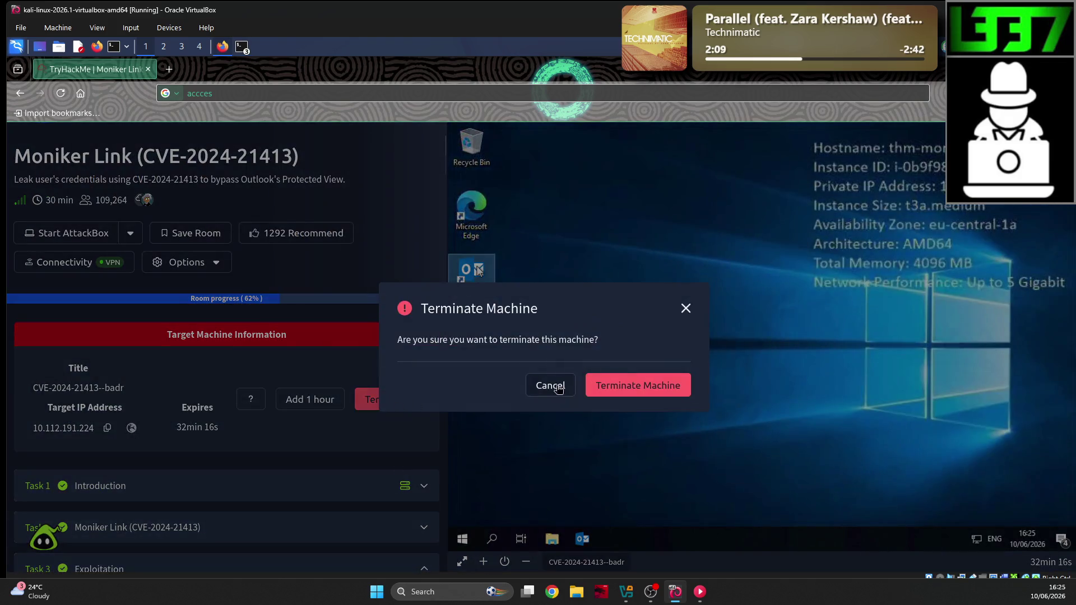
left_click(643, 385)
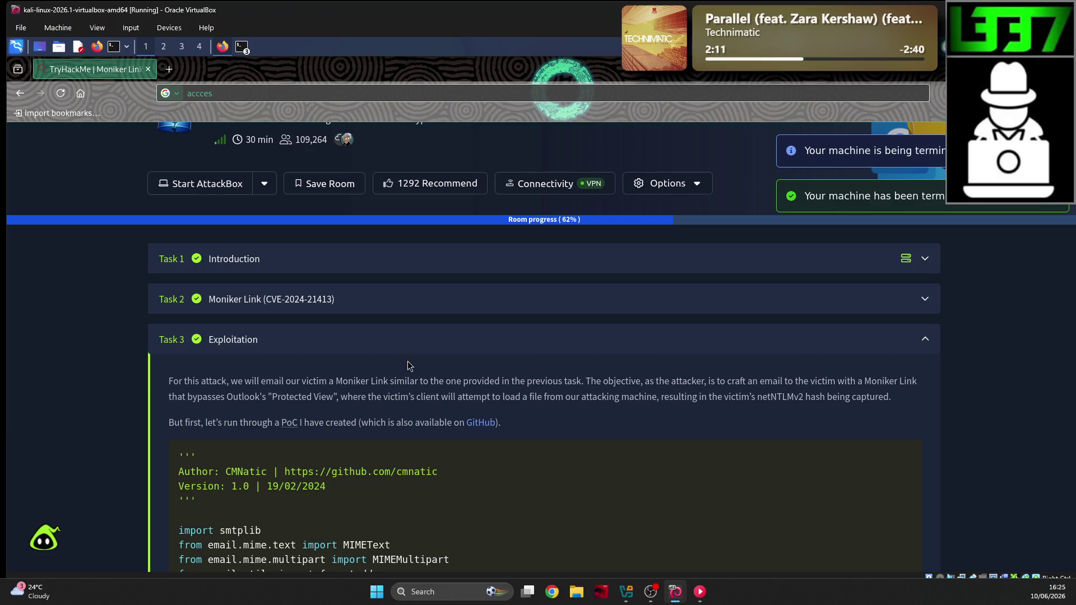
left_click(870, 259)
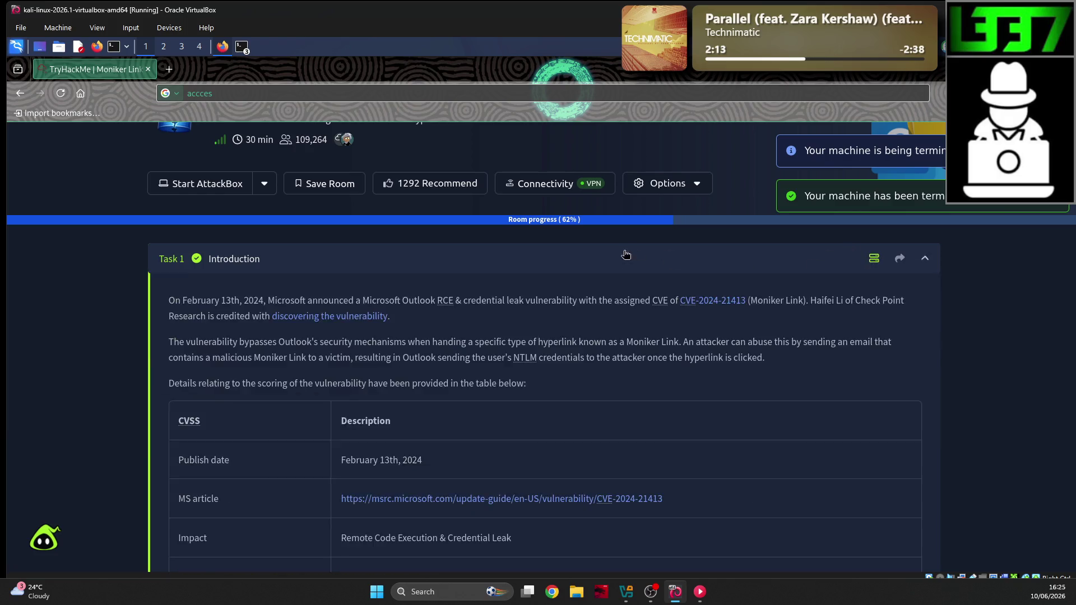
scroll(445, 300, "down", 10)
scroll(444, 262, "down", 4)
left_click(249, 307)
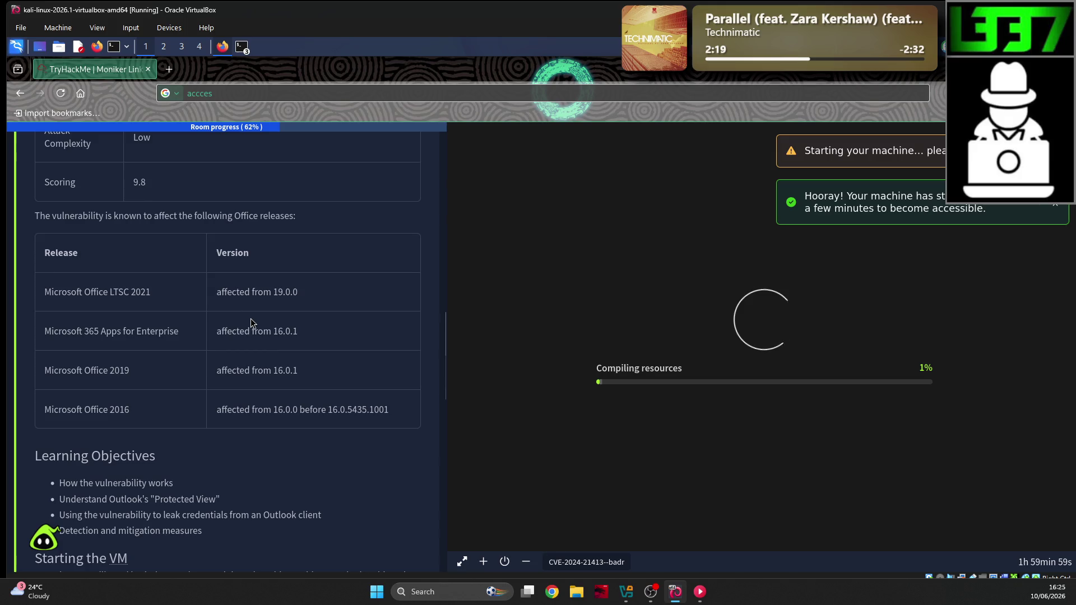
Wait for the new target to be assigned, then copy its IP 10.112.128.52.
scroll(246, 311, "down", 4)
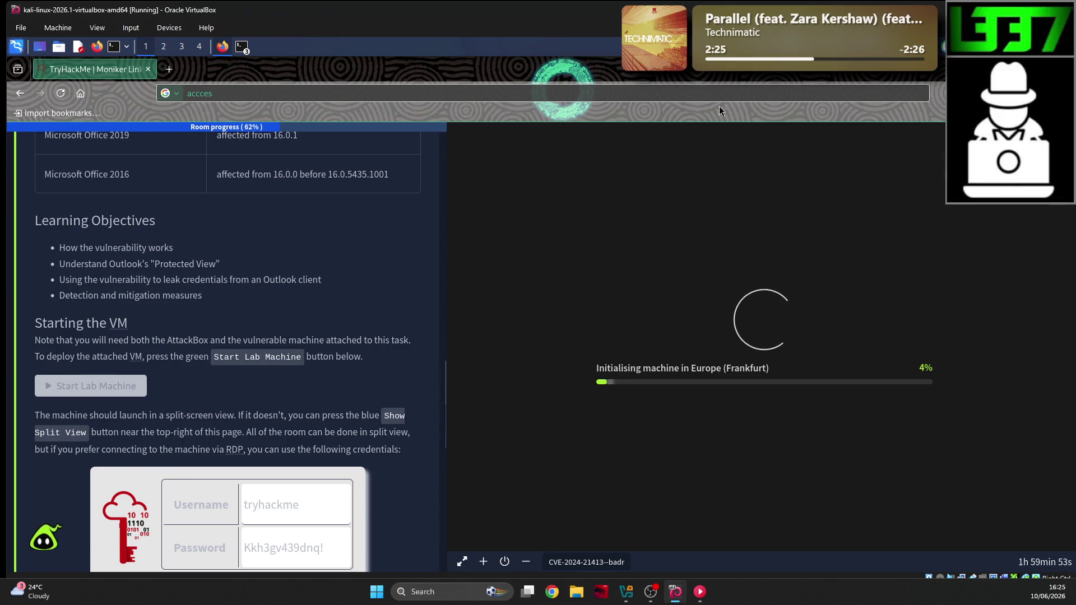
left_click(241, 49)
left_click(281, 109)
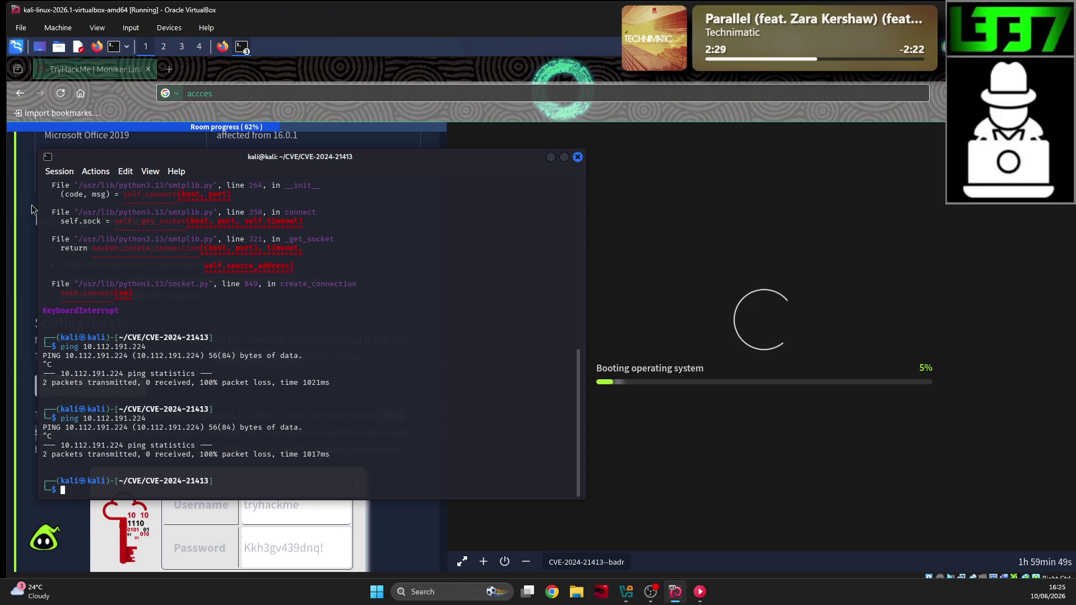
left_click(35, 209)
scroll(116, 282, "up", 10)
scroll(132, 317, "up", 5)
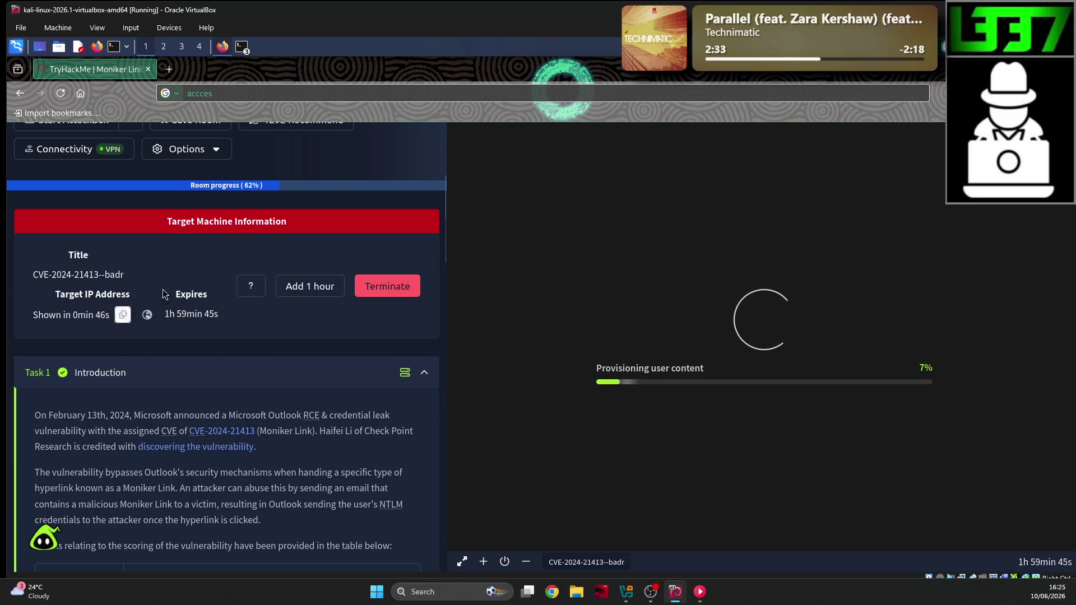
key("alt+Tab")
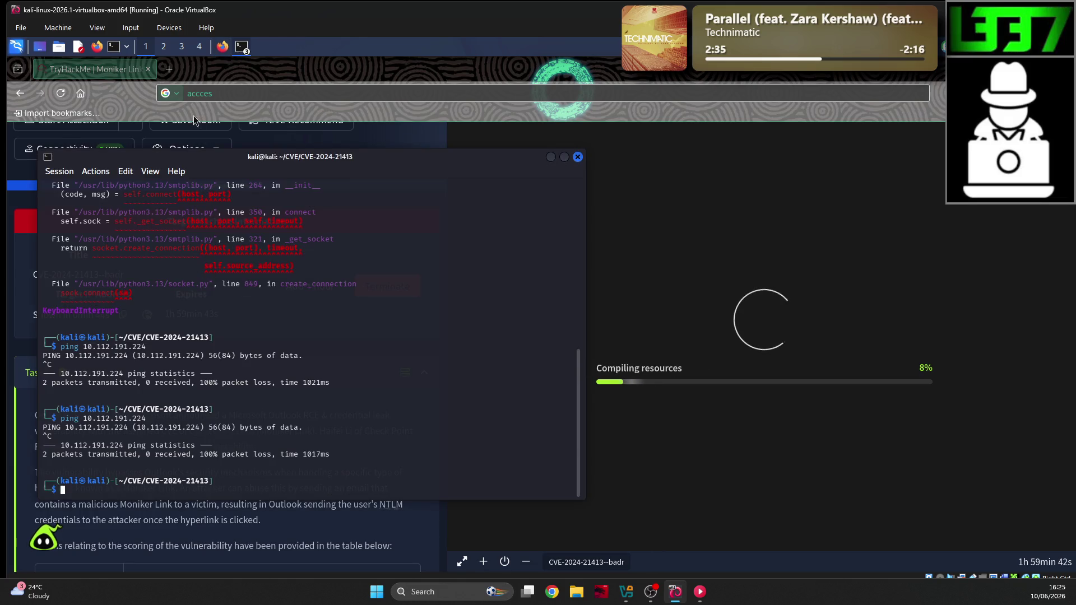
left_click(111, 66)
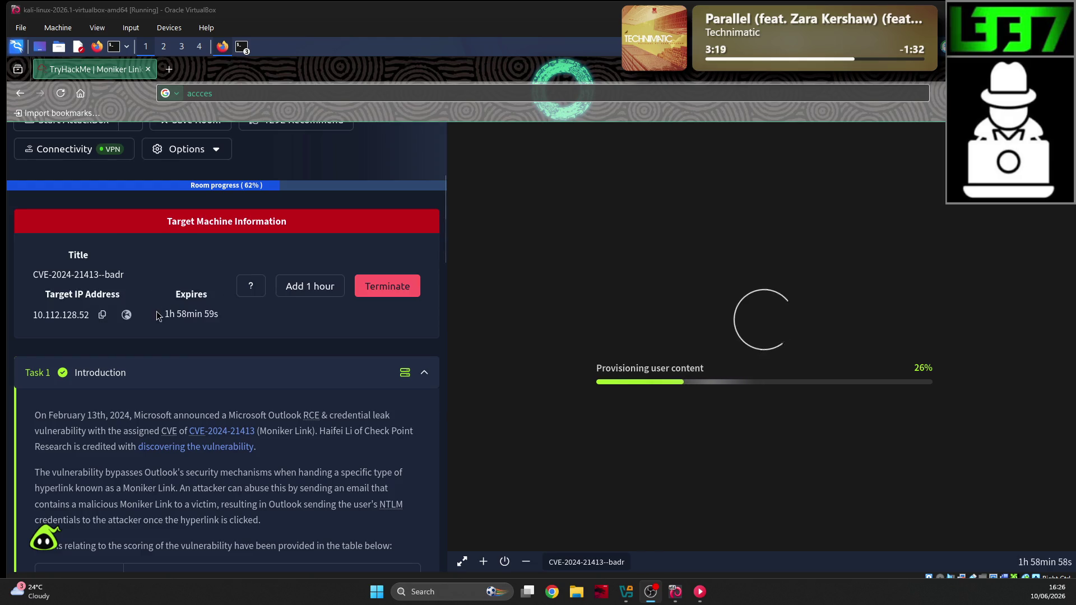
left_click(102, 314)
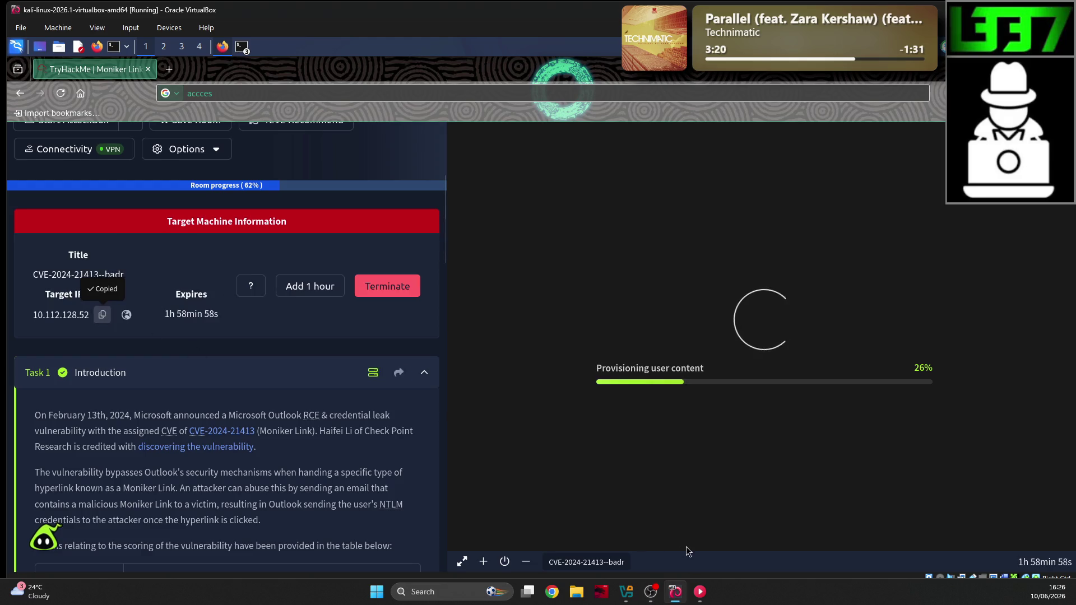
Ping 10.112.128.52 from the CVE terminal, getting 100% packet loss, then raise the OpenVPN log.
left_click(251, 49)
left_click(323, 106)
type("ping")
key("ctrl+shift+v")
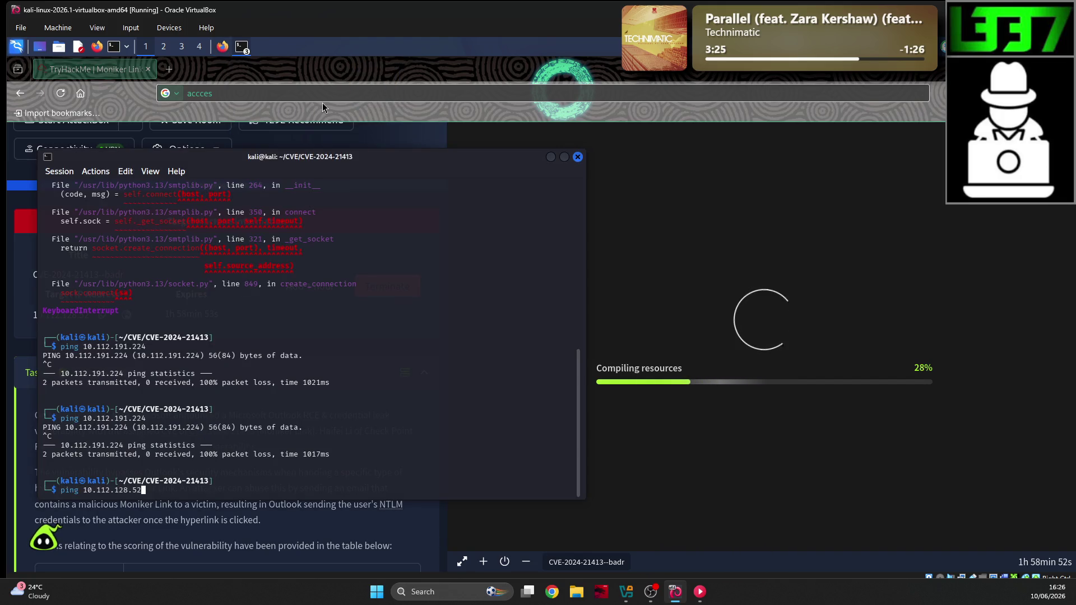
key("Return")
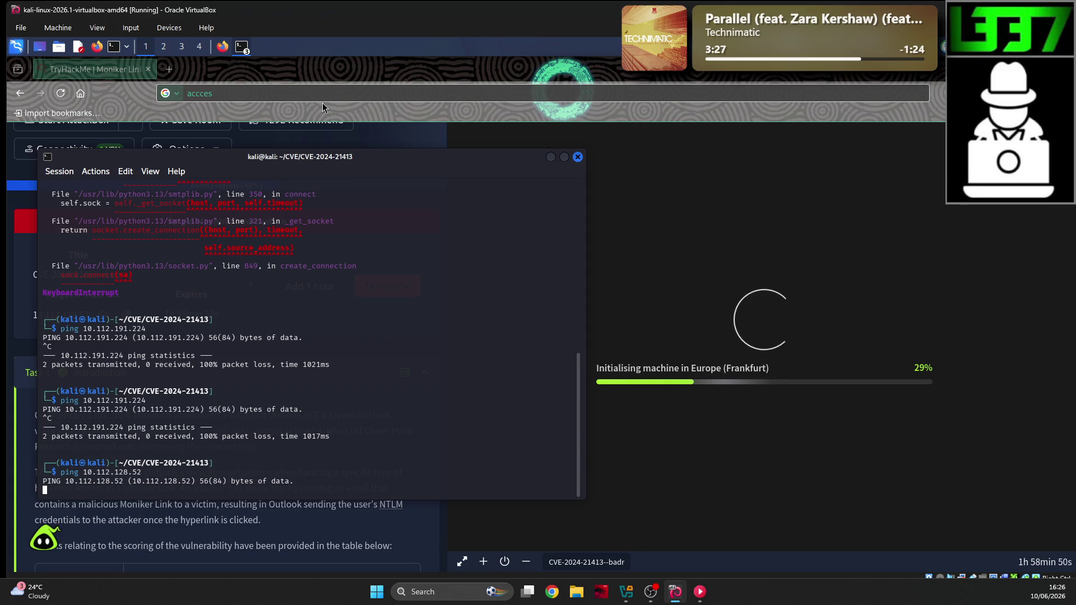
key("ctrl+c")
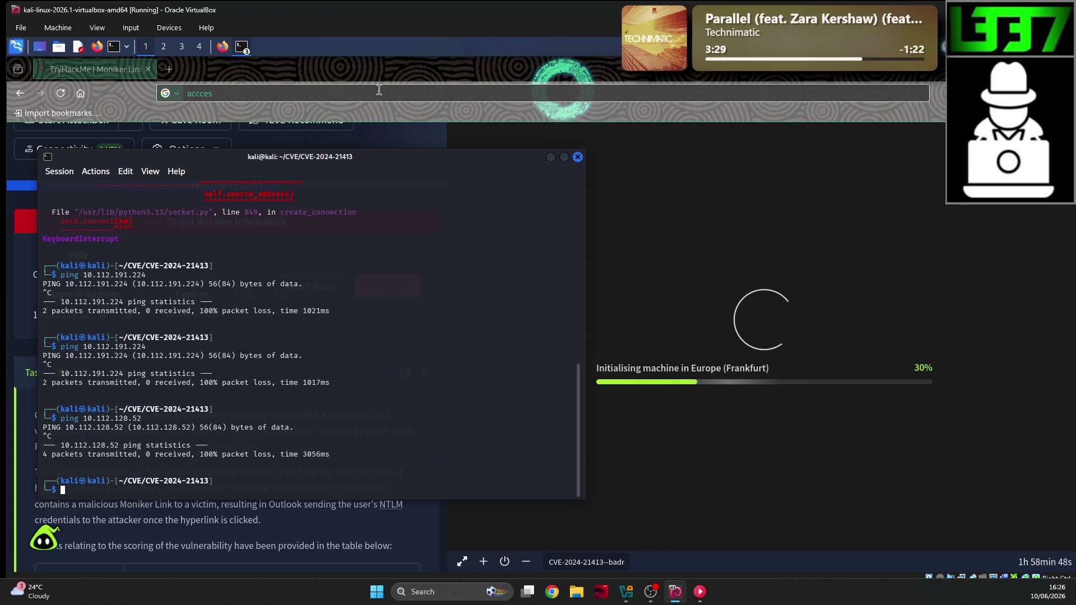
left_click(241, 46)
left_click(269, 67)
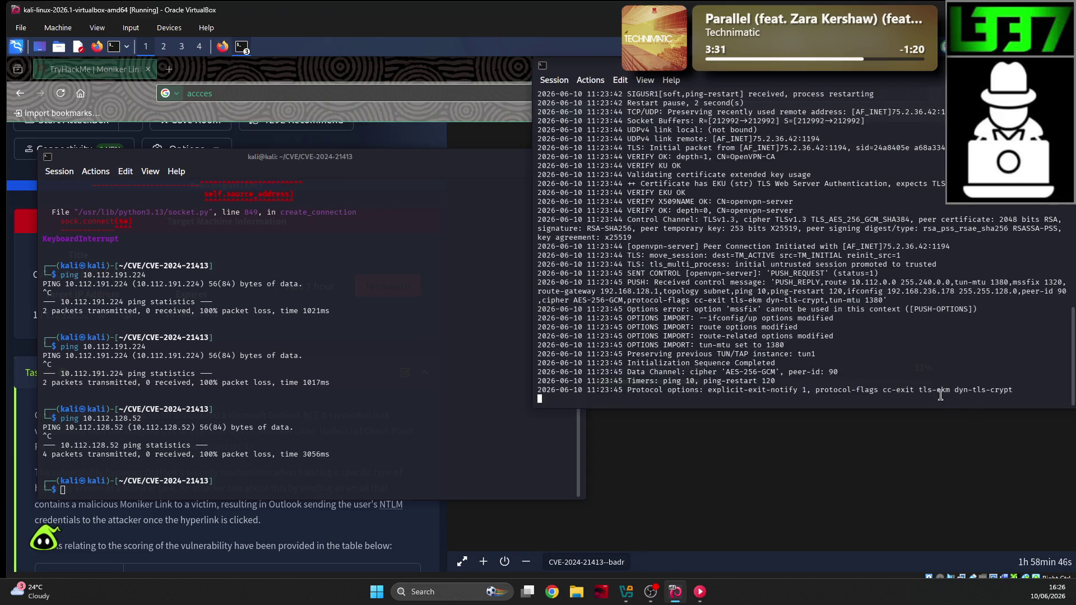
left_click(169, 69)
Load tryhackme.com, check the OpenVPN section shows Connected, then close the tab.
type("tryhackme.com/acce")
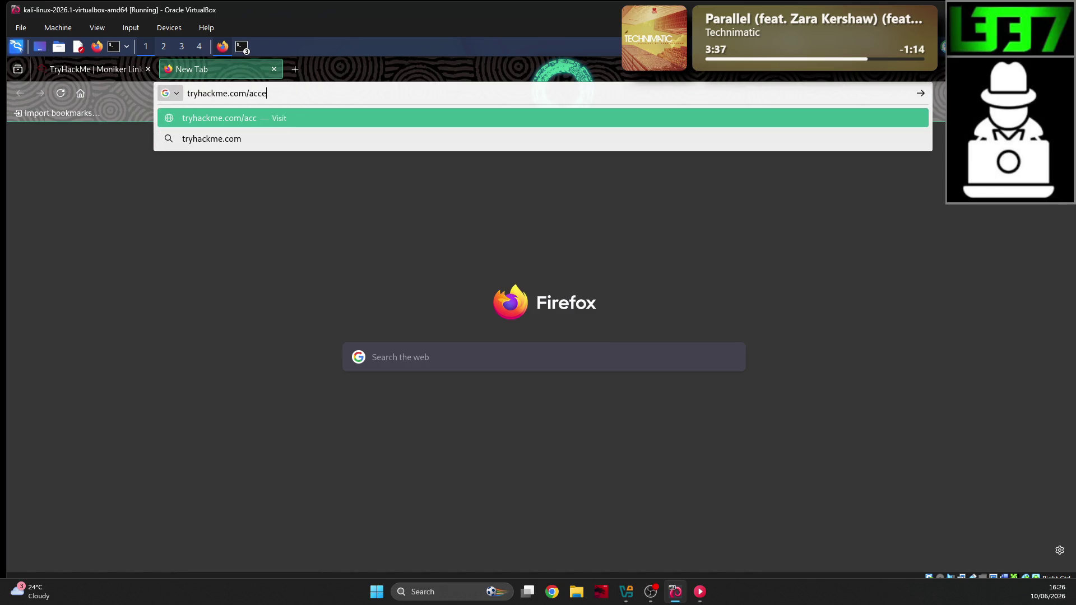
key("Return")
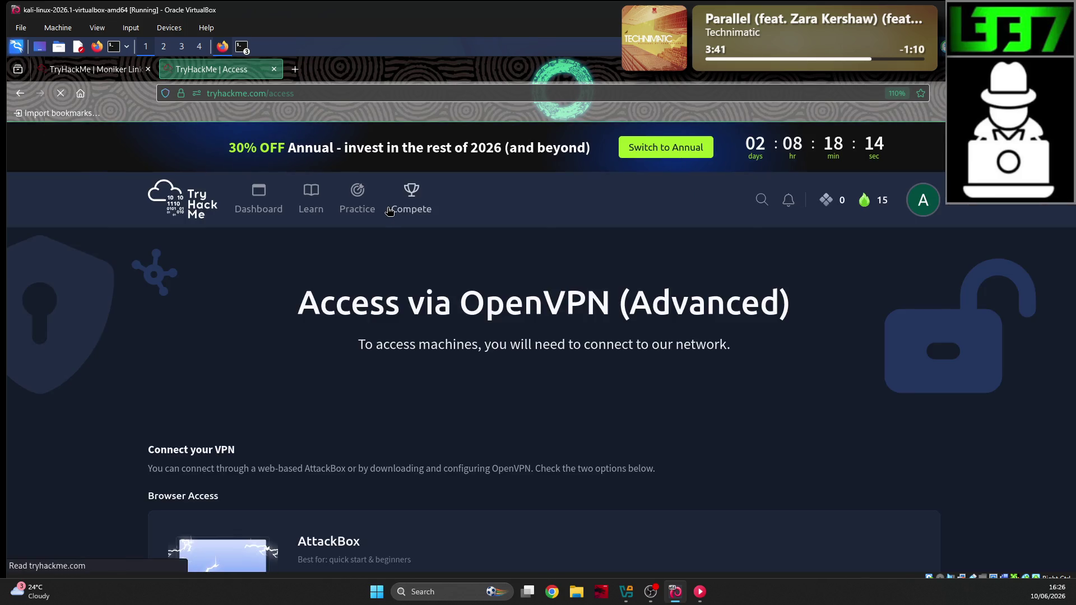
scroll(415, 258, "down", 3)
scroll(411, 230, "down", 10)
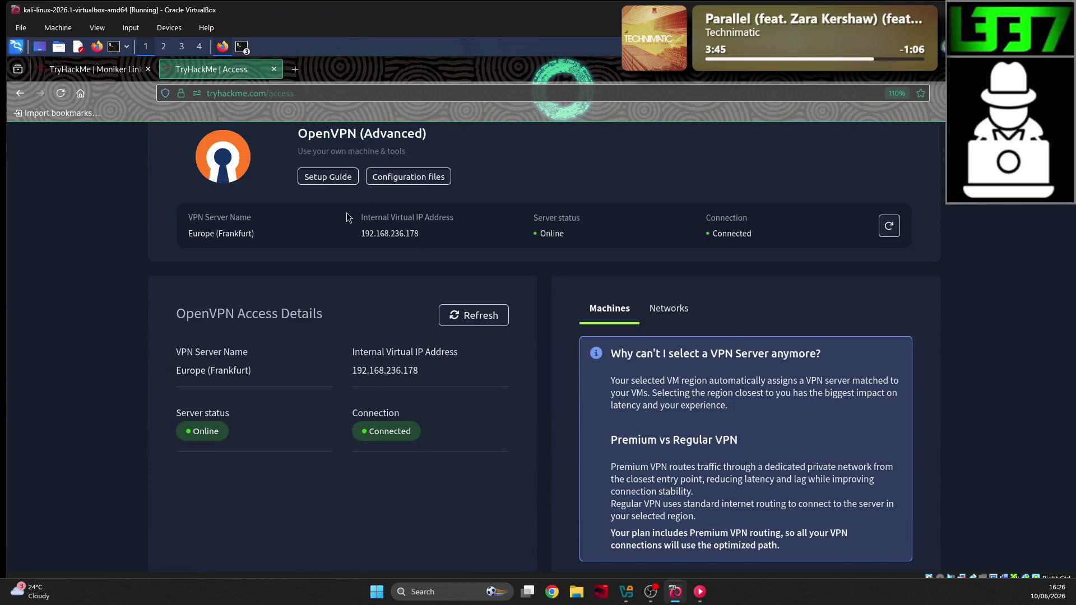
left_click(274, 68)
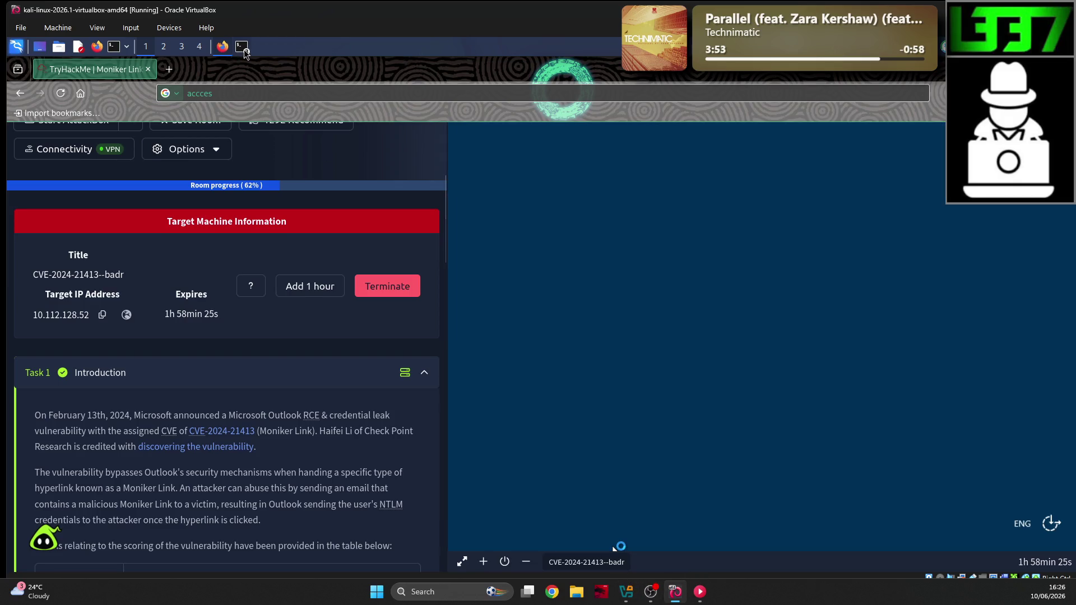
Dismiss the Remote Desktop Services busy message and take the session over with 'Use this tab'.
left_click(242, 47)
left_click(277, 112)
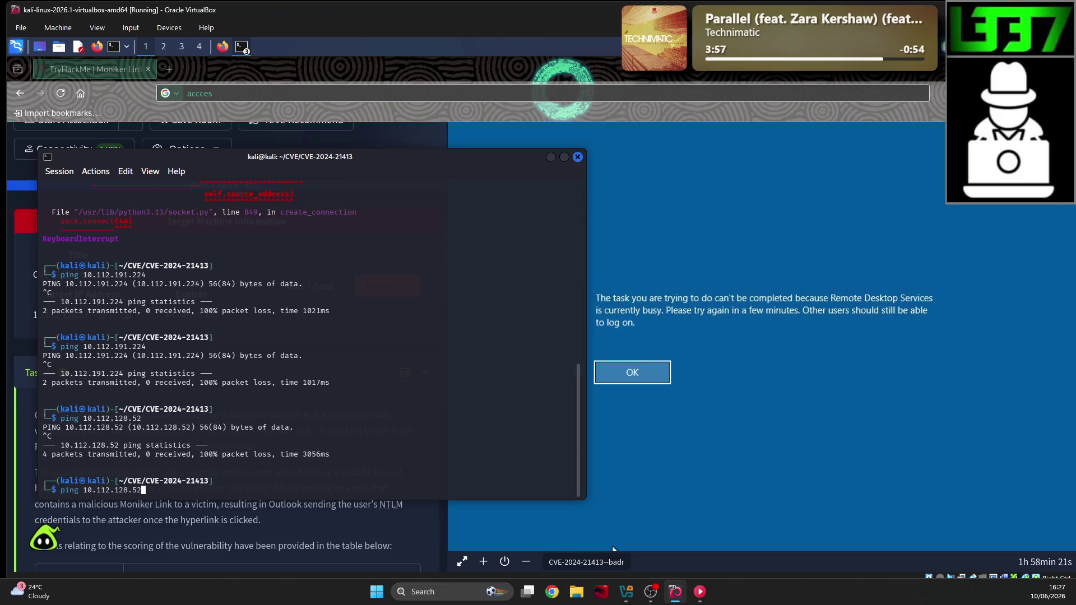
left_click(668, 361)
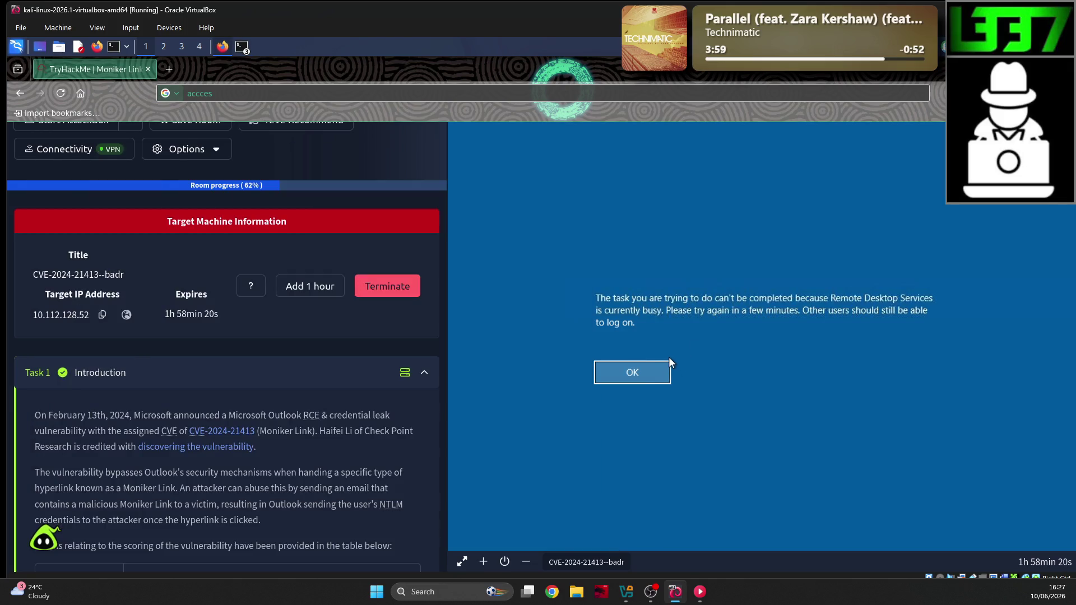
left_click(638, 373)
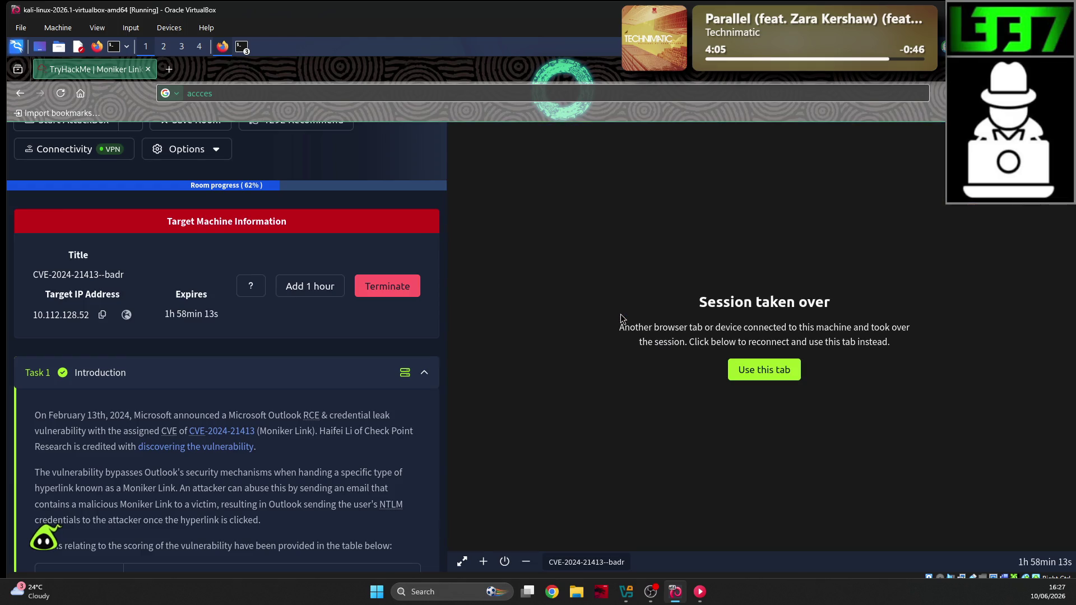
left_click(759, 373)
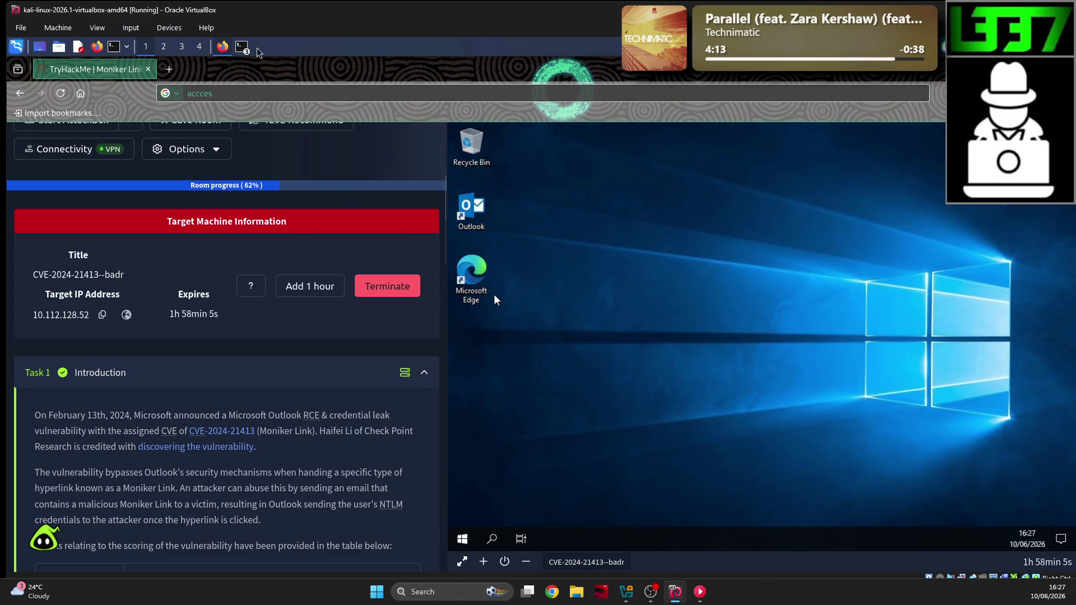
Re-ping 10.112.128.52 from the CVE-2024-21413 terminal, now getting replies with 0% loss.
left_click(242, 48)
left_click(314, 108)
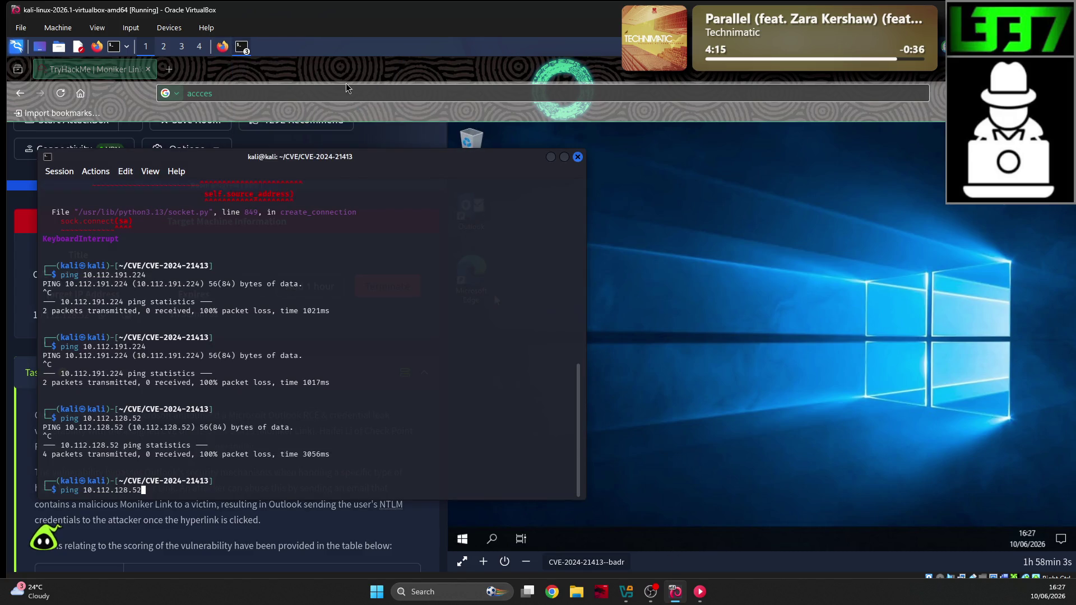
key("Up")
key("Return")
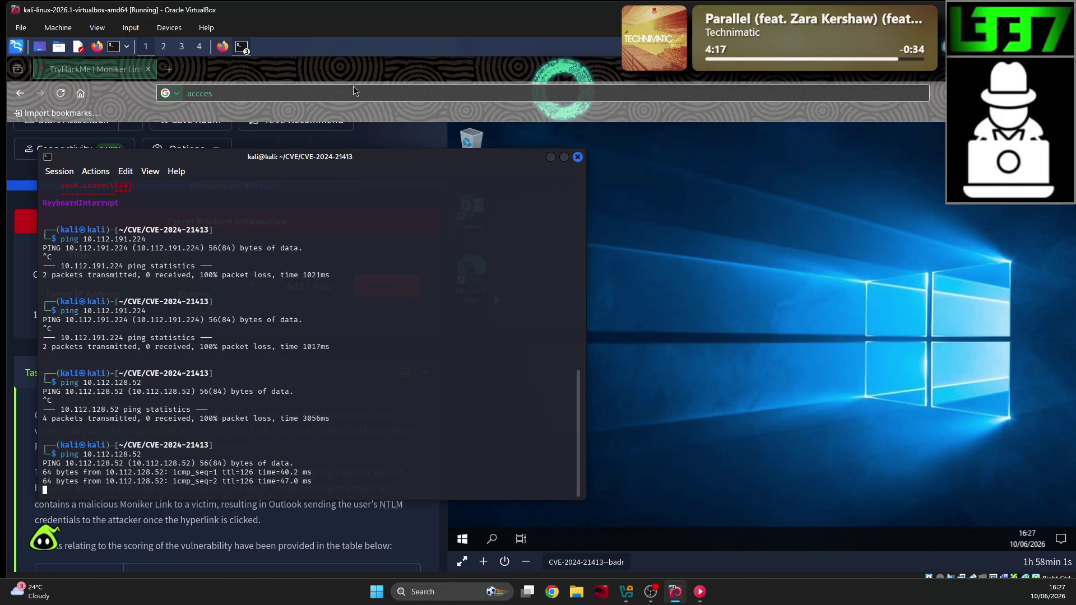
key("ctrl+c")
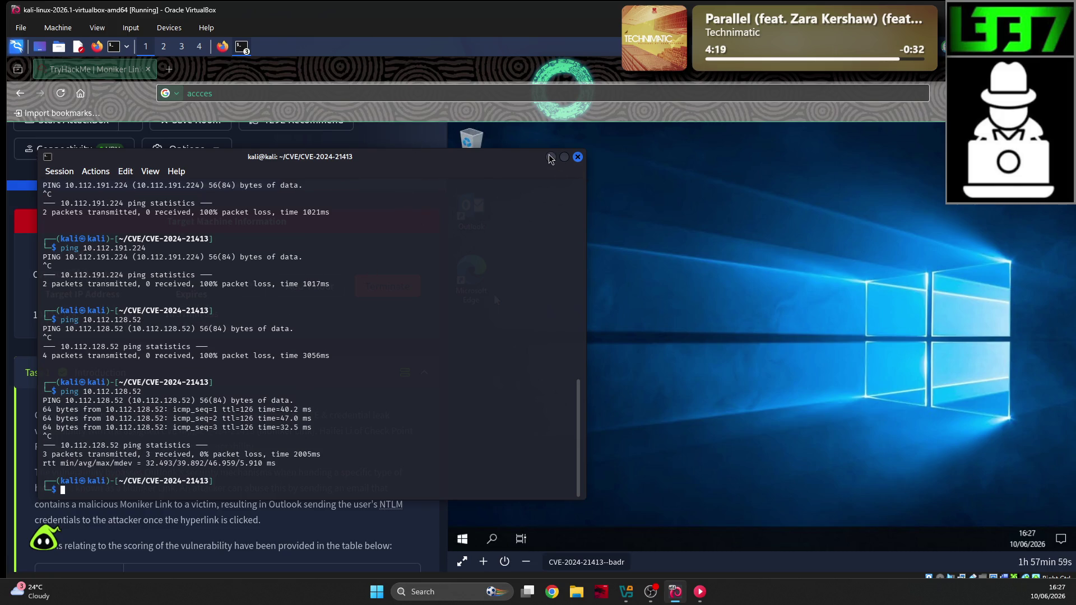
left_click(550, 157)
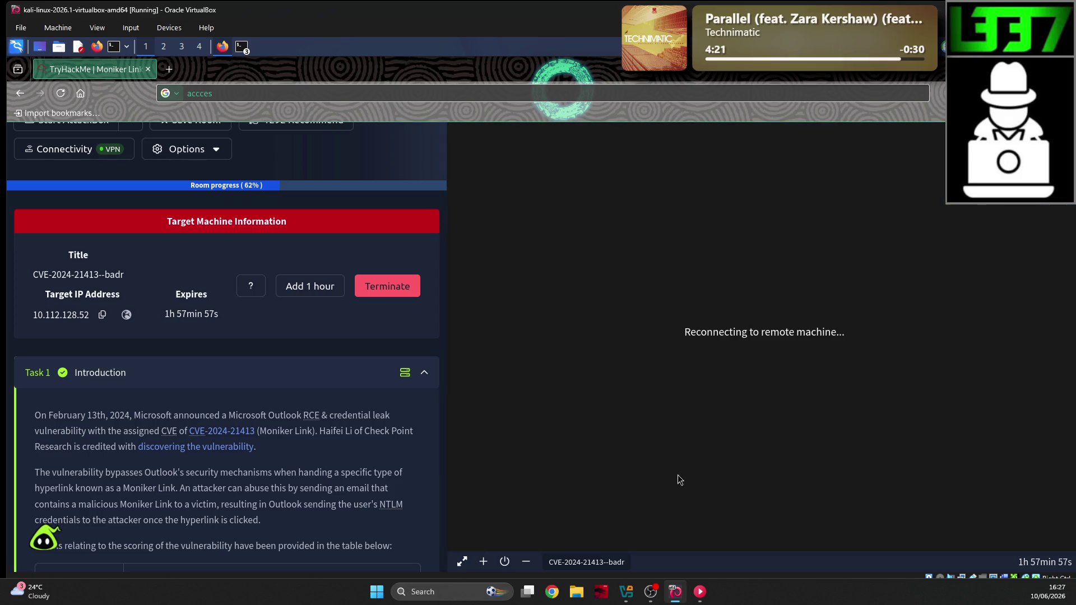
left_click(240, 49)
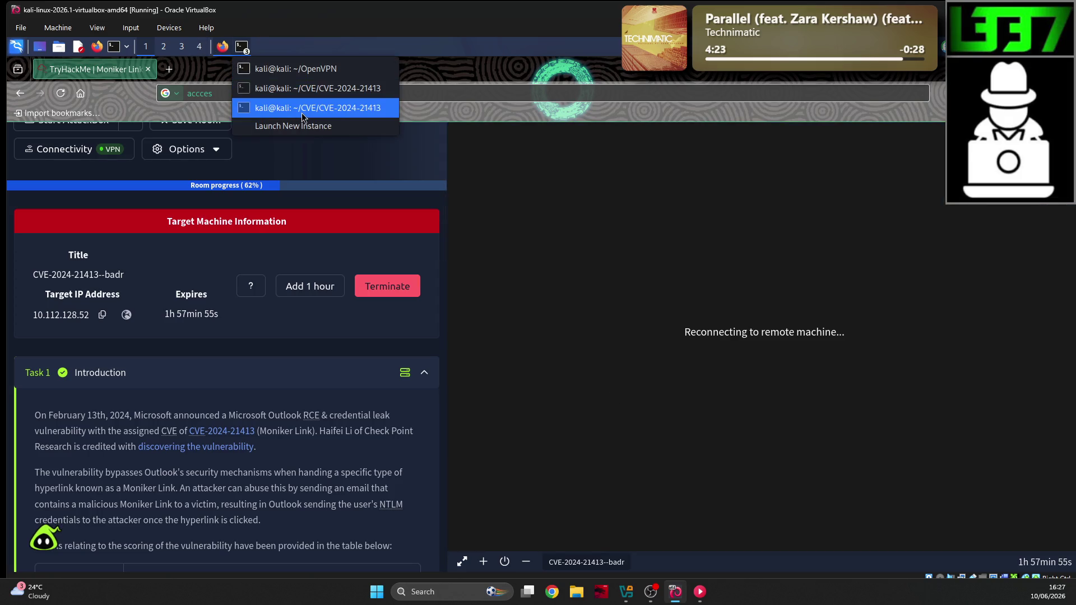
Open exploit.py with 'code exploit.py' and paste 10.112.128.52 over the old SMTP IP 10.112.191.224.
left_click(301, 112)
type("pytho")
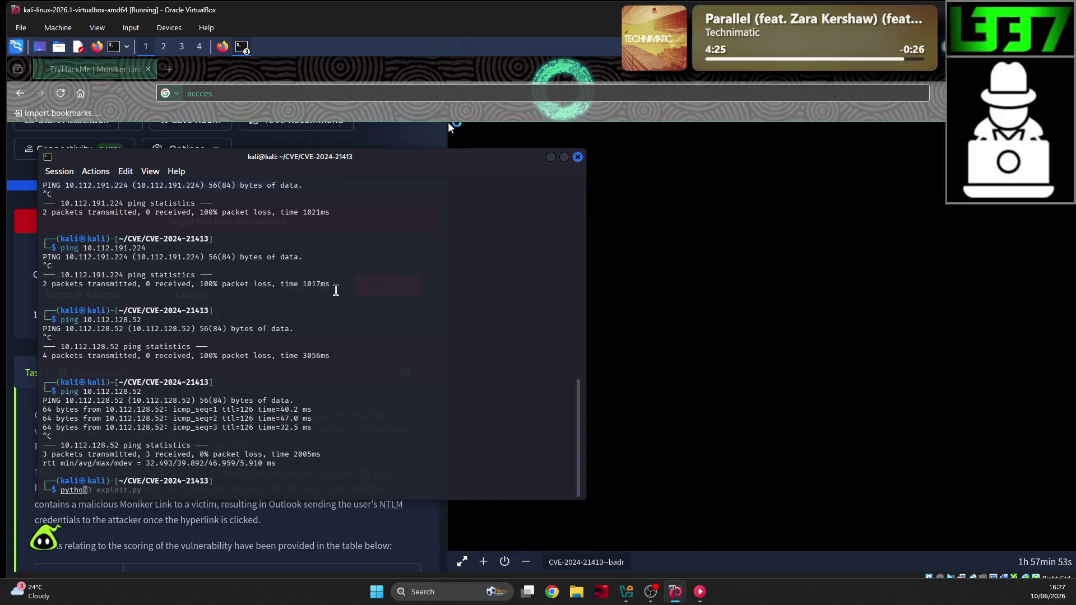
key("BackSpace")
key("BackSpace")
key("BackSpace")
type("code ")
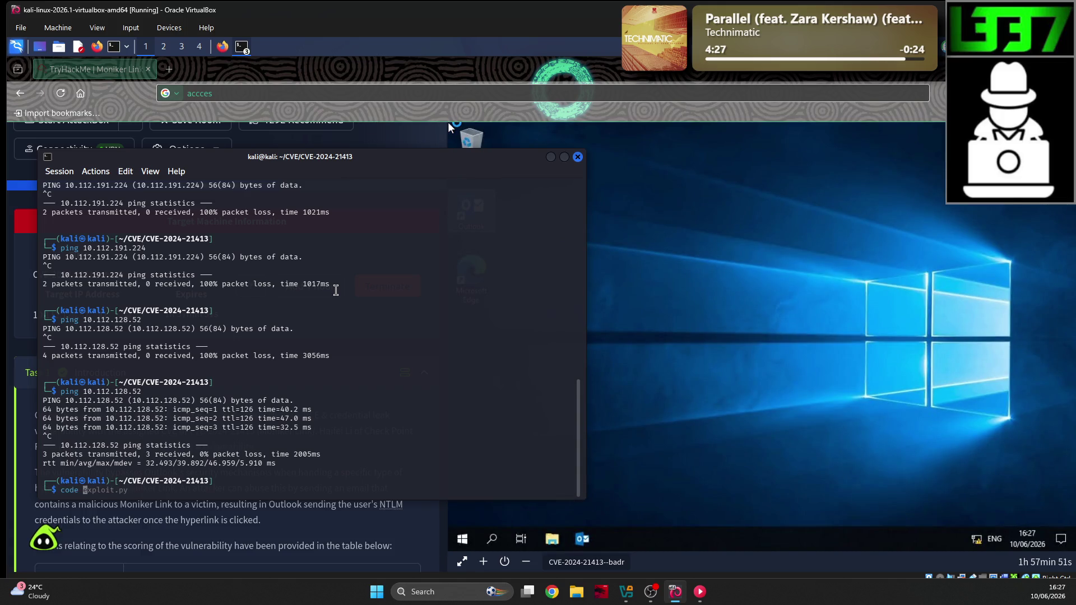
type("exploit.py")
key("Return")
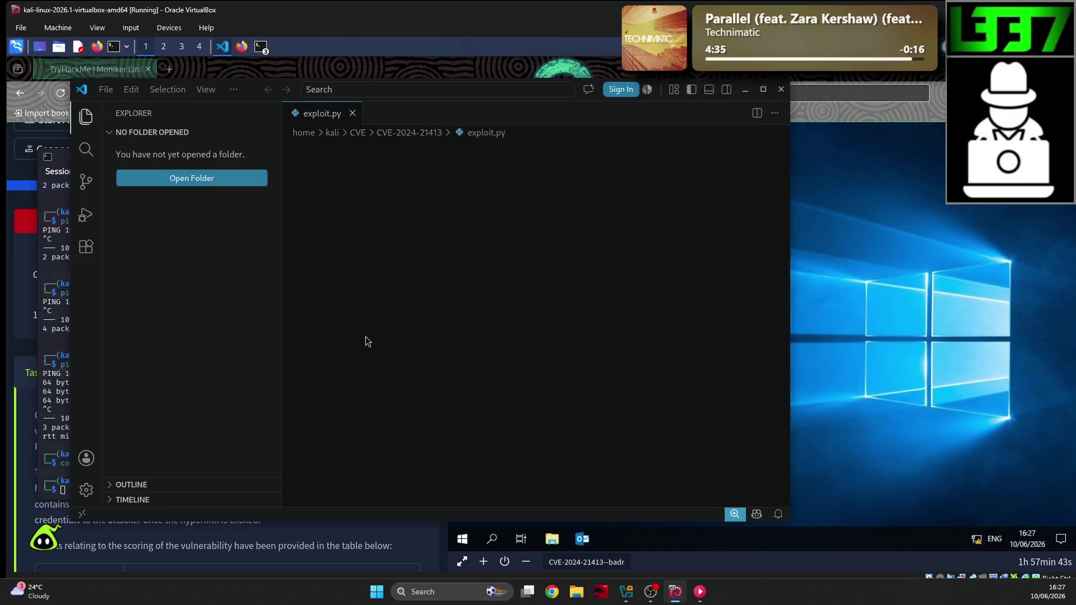
scroll(431, 353, "down", 2)
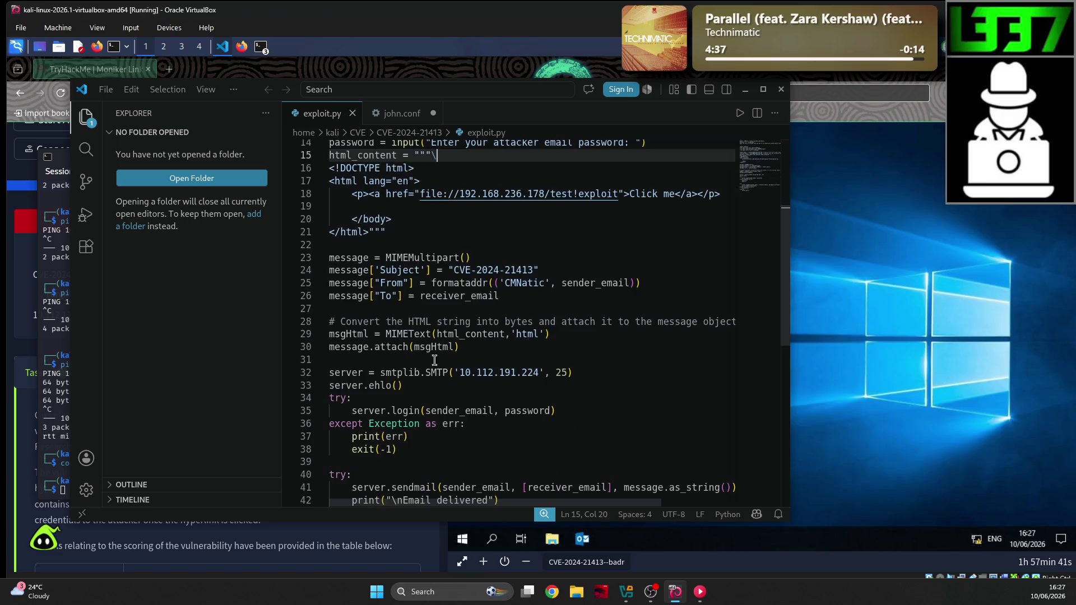
left_click(504, 386)
left_click_drag(540, 373, 459, 373)
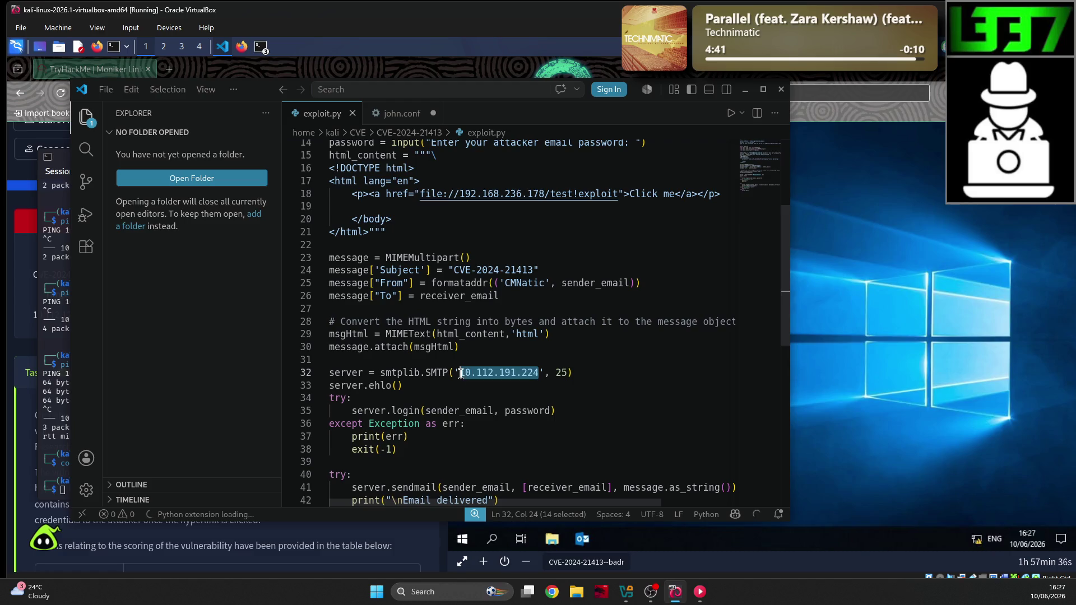
key("ctrl+v")
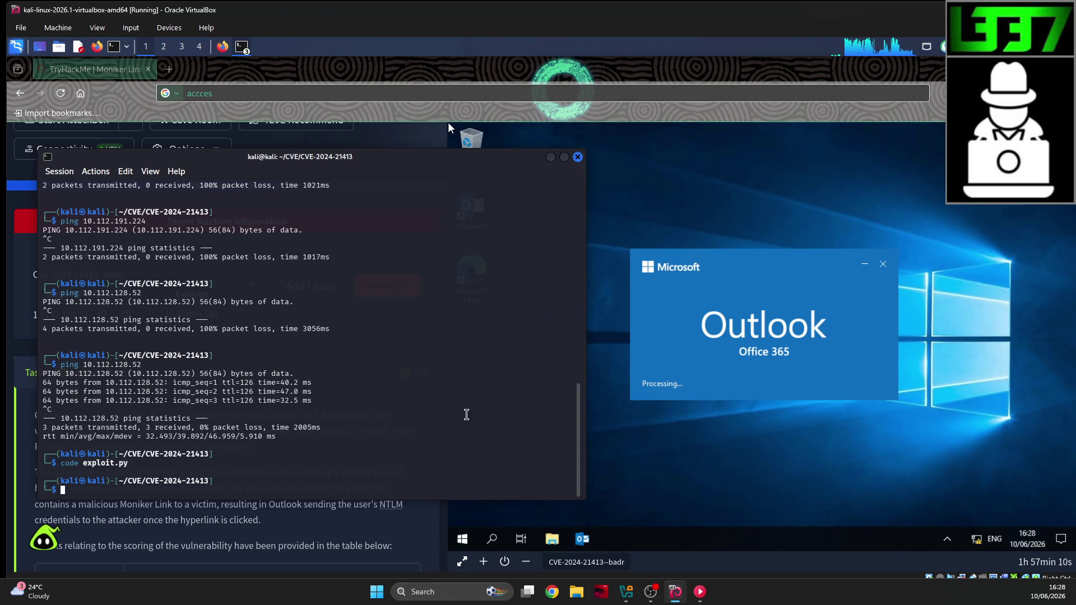
Recall 'python3 exploit.py' from the Kali shell history and list the open terminal windows.
key("Up")
key("Up")
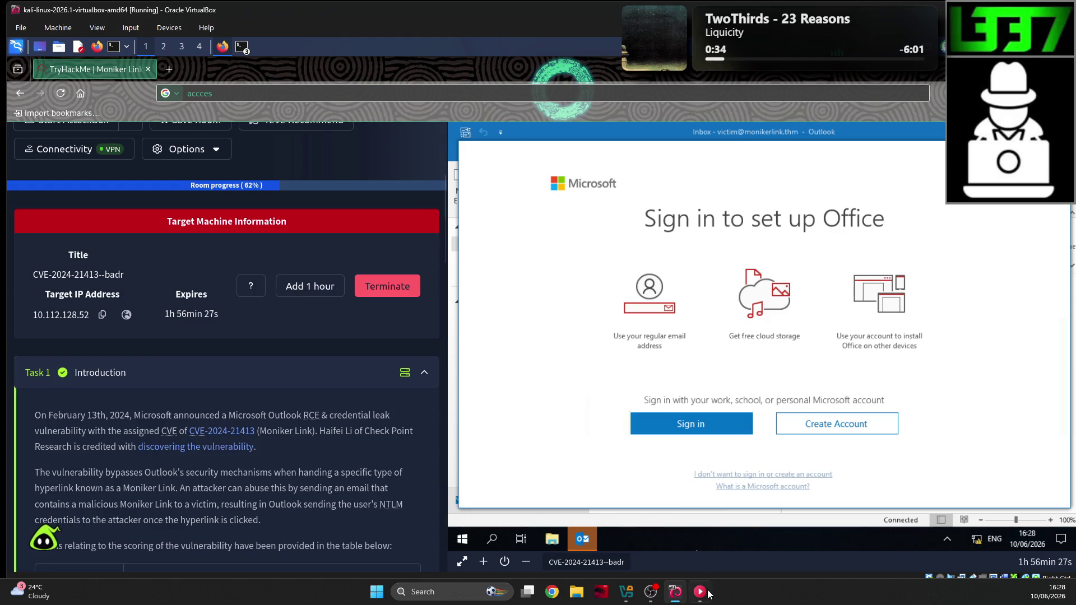
left_click(243, 49)
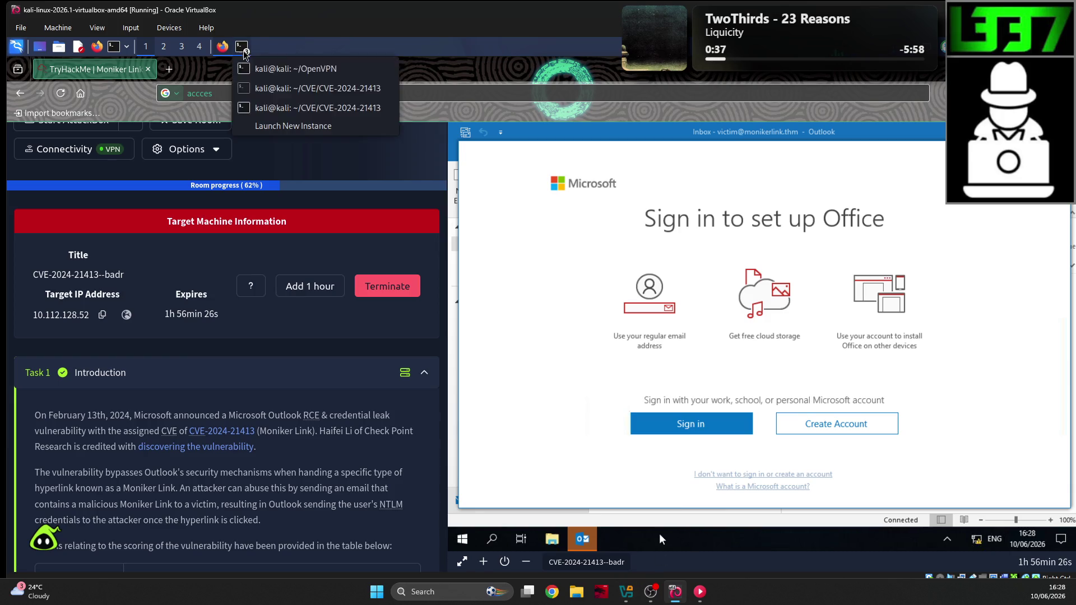
Switch between the CVE-2024-21413 terminal and the victim's desktop view.
left_click(277, 107)
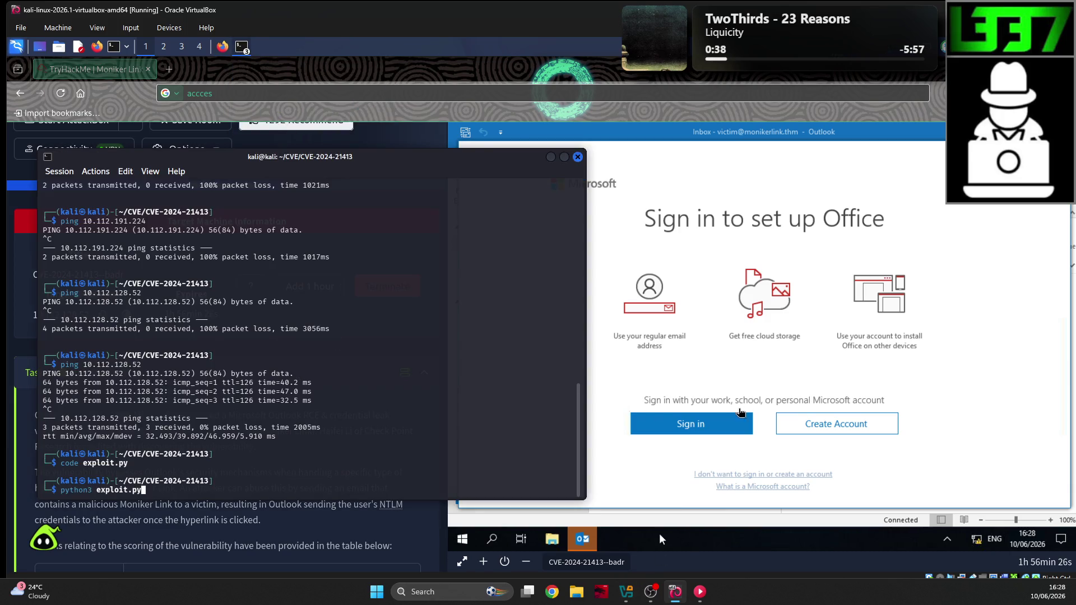
left_click(765, 362)
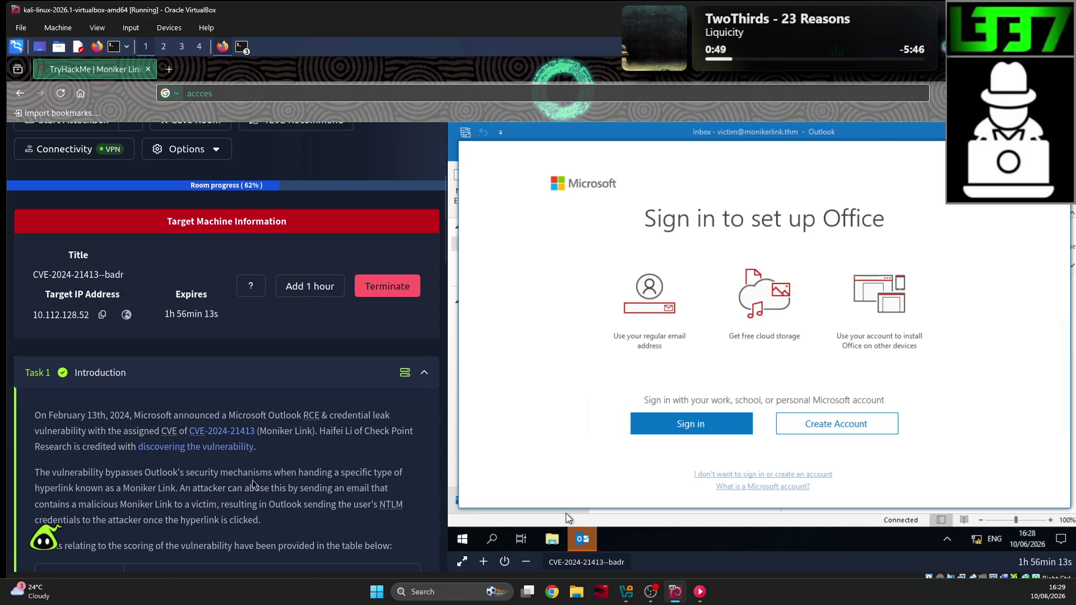
left_click(243, 49)
left_click(269, 108)
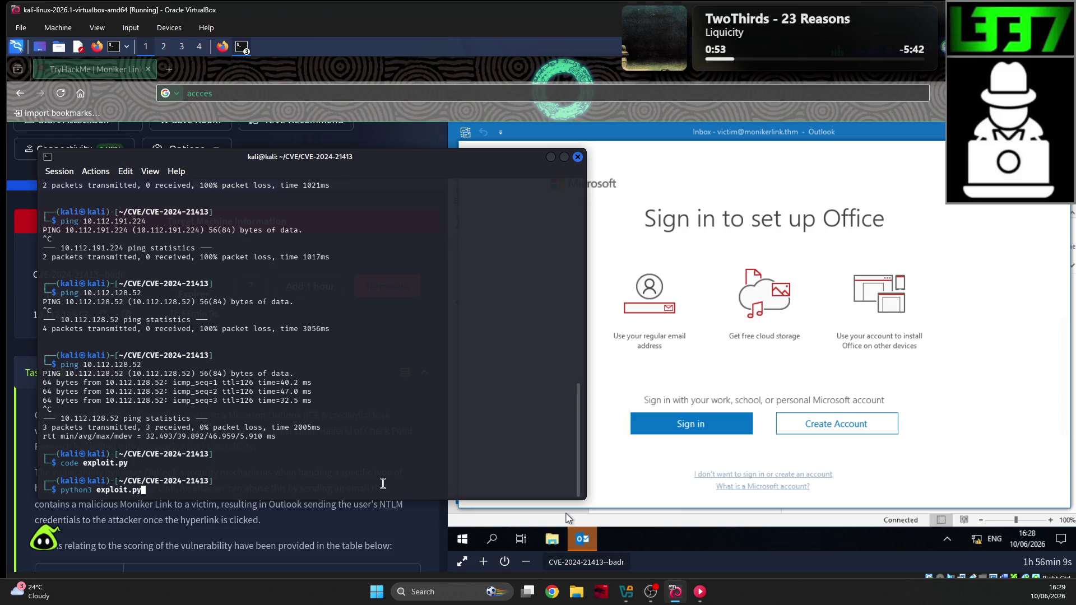
Run exploit.py and enter the attacker email password to send the phishing email.
key("Return")
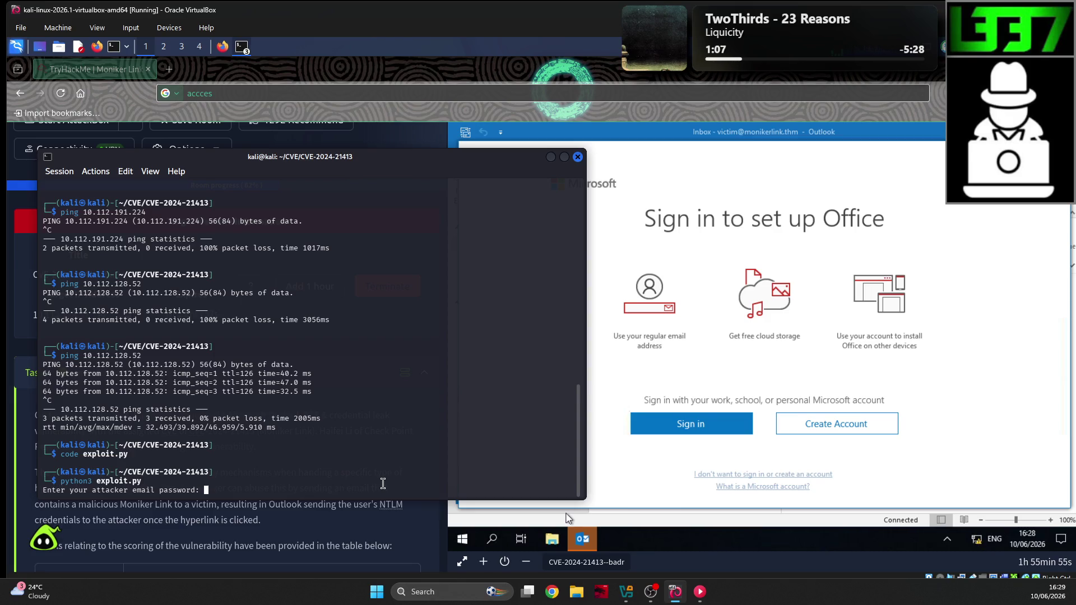
left_click(586, 544)
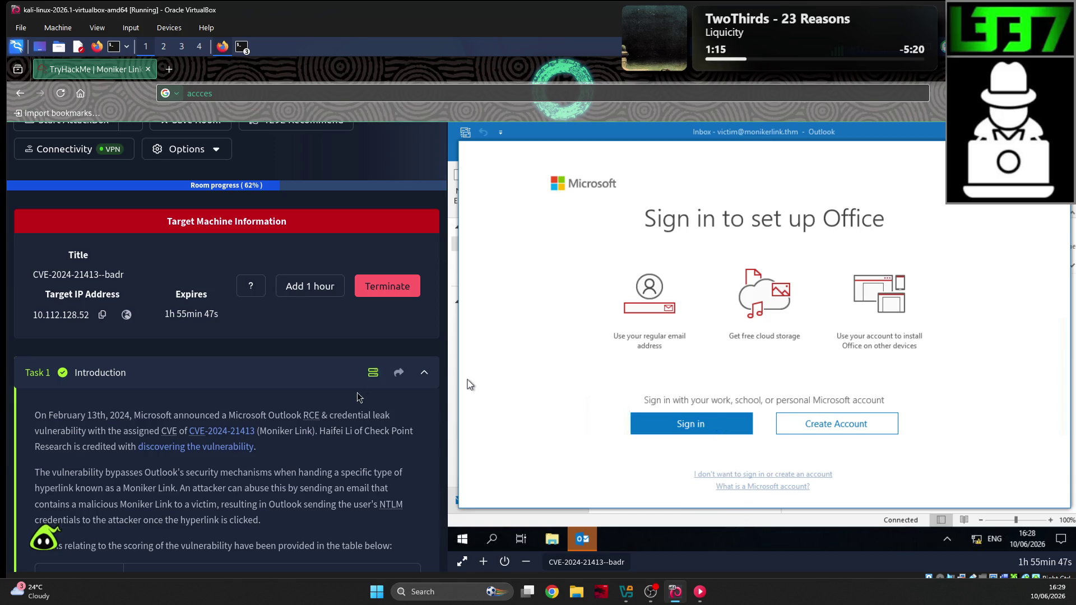
key("alt+Tab")
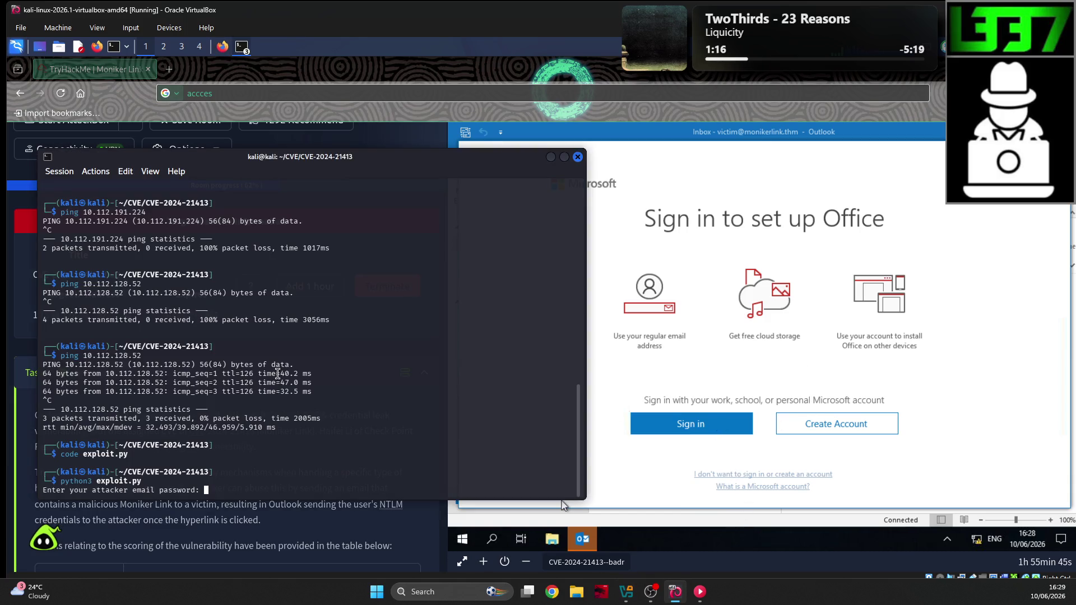
type("attacker")
key("Return")
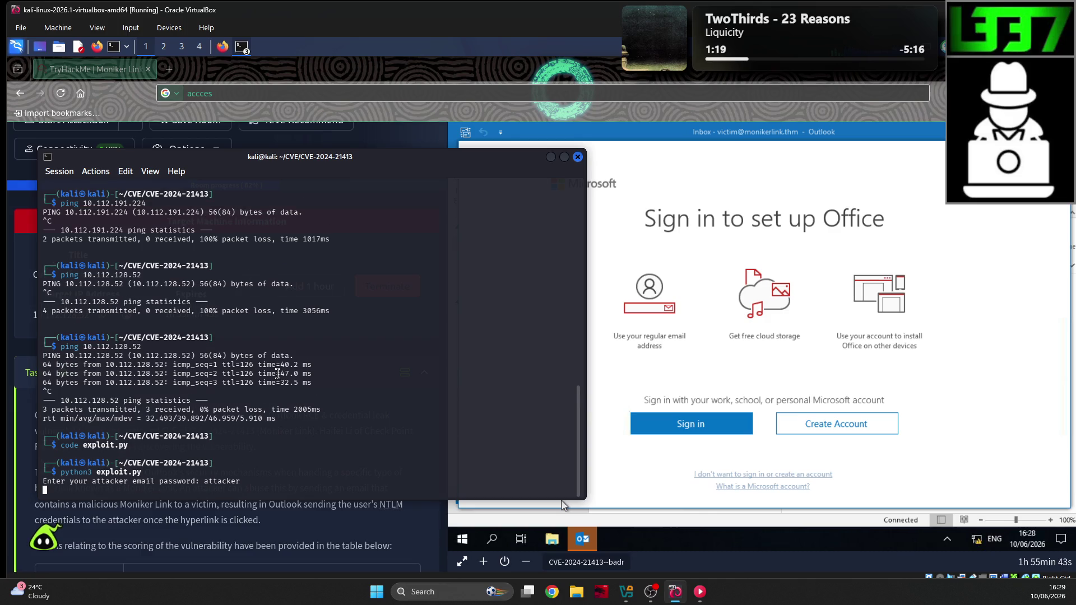
left_click(732, 391)
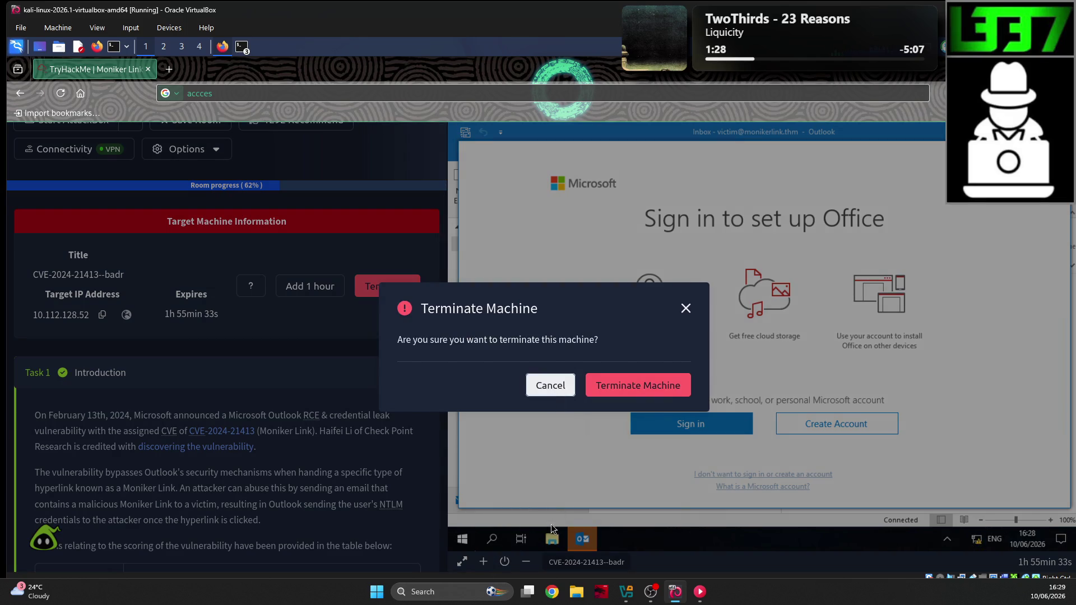
Rearrange the victim machine view and dismiss Outlook's Office sign-in prompt.
left_click(525, 562)
left_click(526, 562)
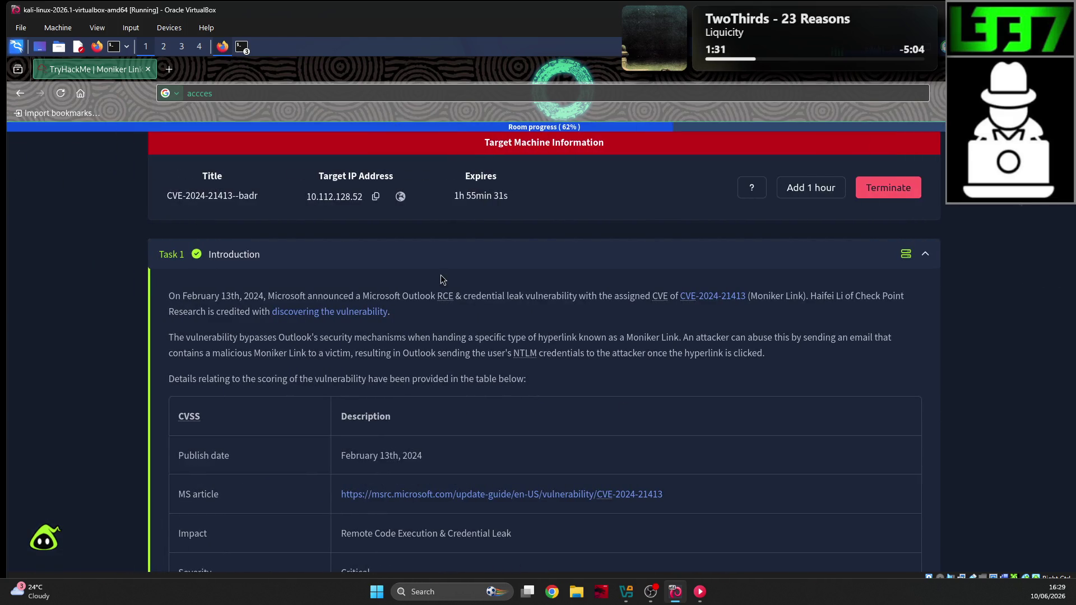
scroll(460, 370, "up", 4)
left_click(193, 324)
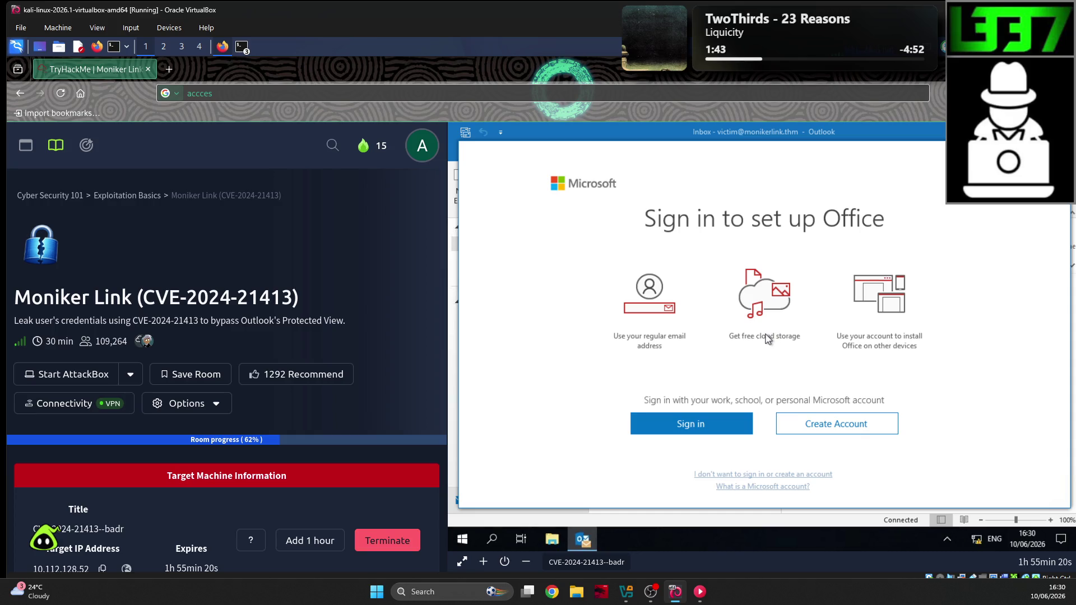
key("Escape")
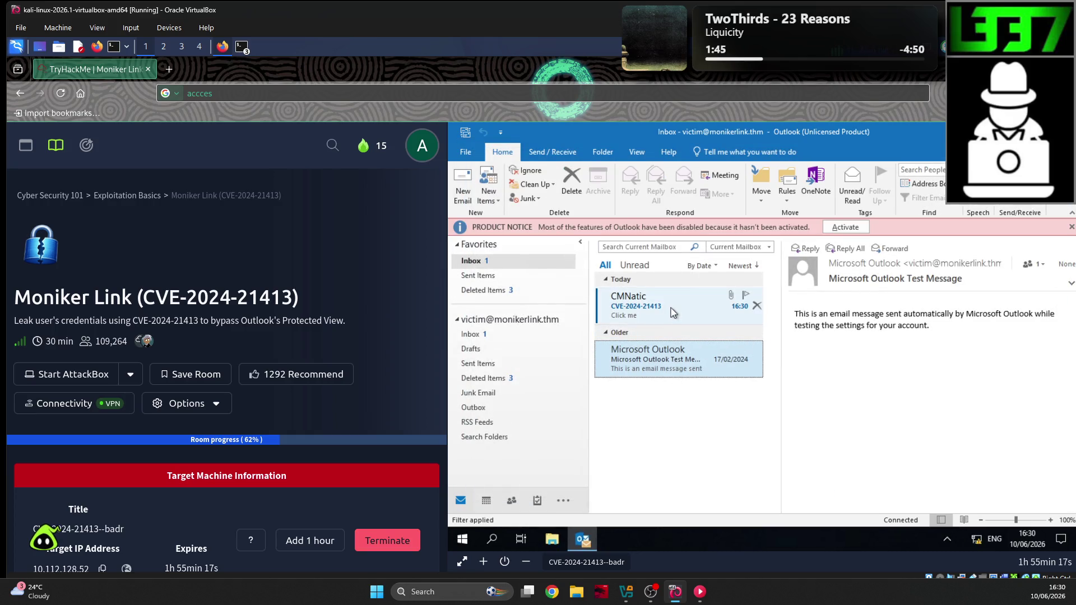
Open the CMNatic CVE-2024-21413 email and raise the exploit terminal from the taskbar list.
left_click(672, 312)
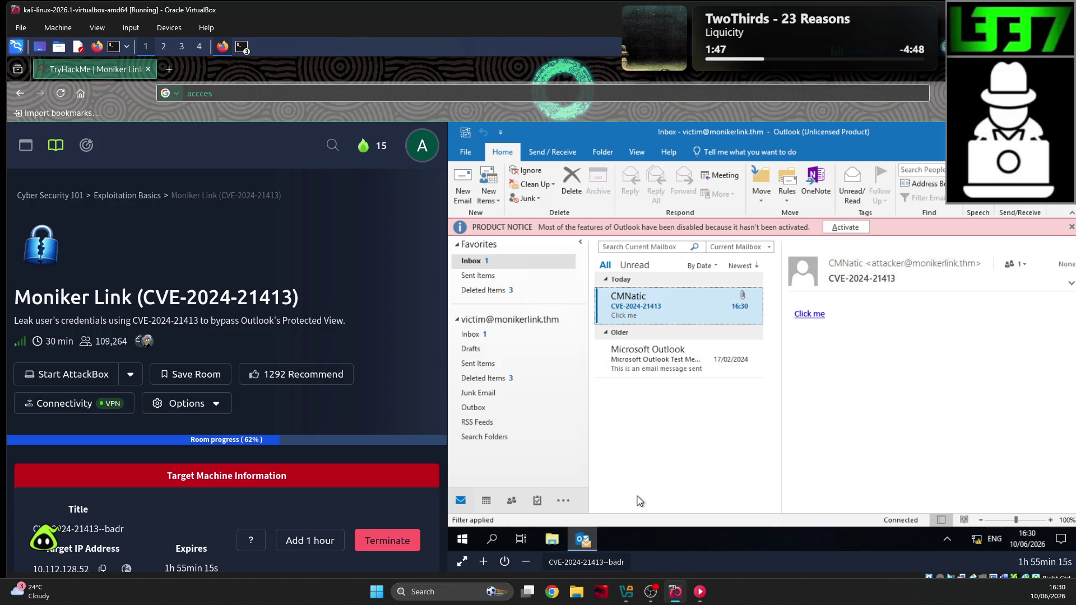
left_click(242, 47)
left_click(272, 99)
left_click(241, 47)
Move Responder aside, click the email's Click me link, then check Responder for the hash.
left_click(307, 108)
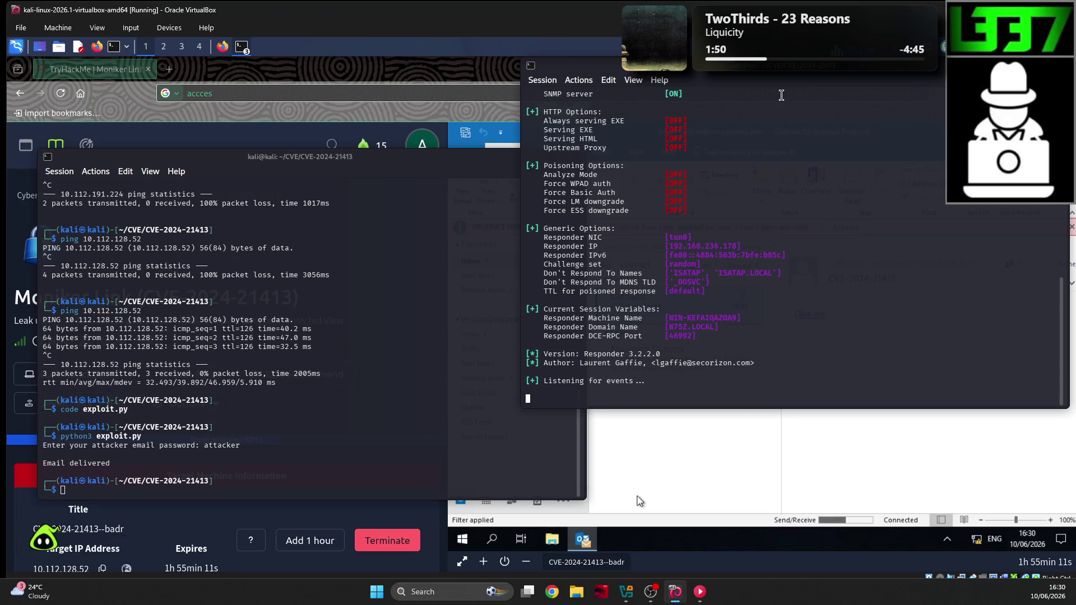
left_click_drag(781, 65, 274, 89)
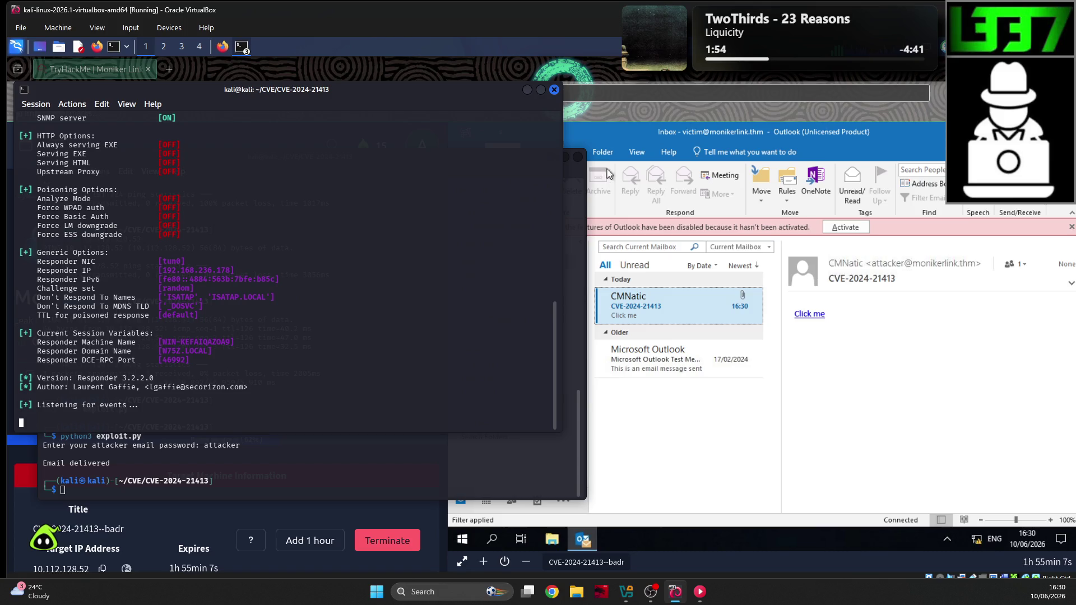
left_click(807, 316)
left_click(806, 315)
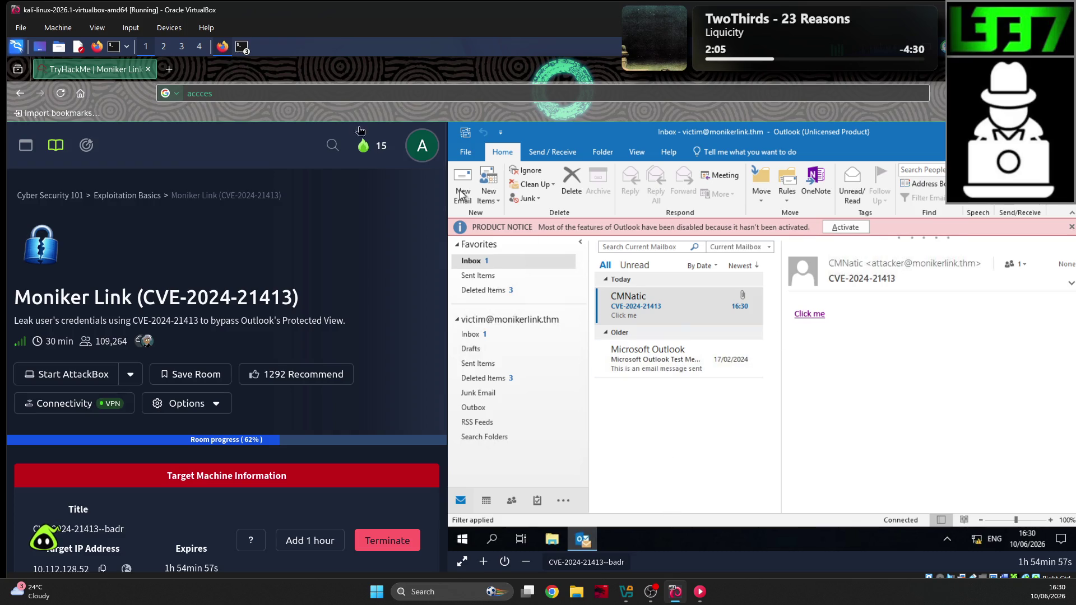
left_click(241, 47)
left_click(299, 103)
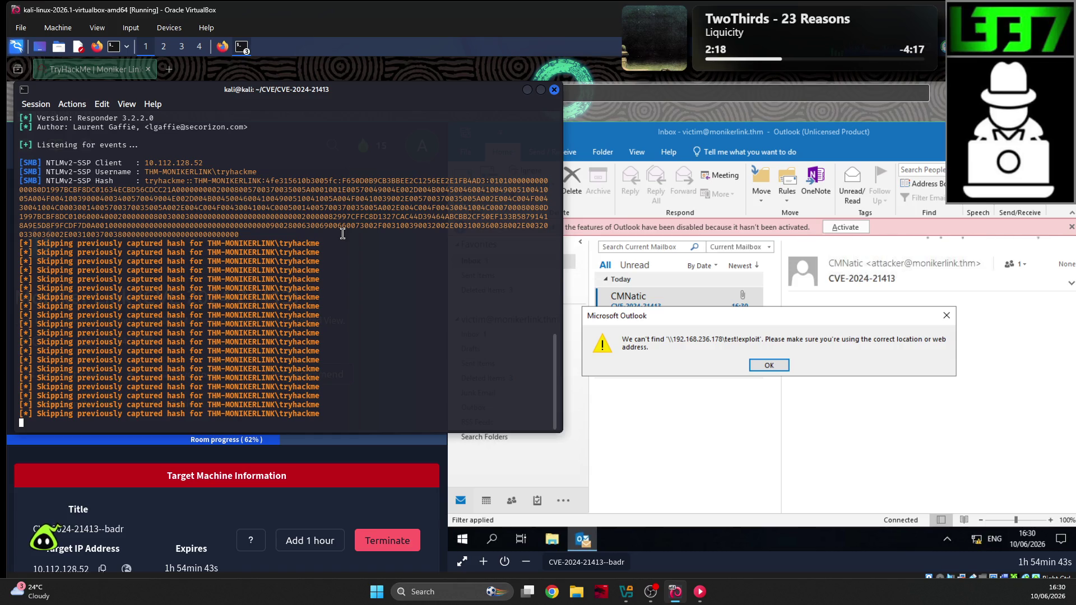
Dismiss Outlook's can't-find error and scroll down the page.
left_click(768, 366)
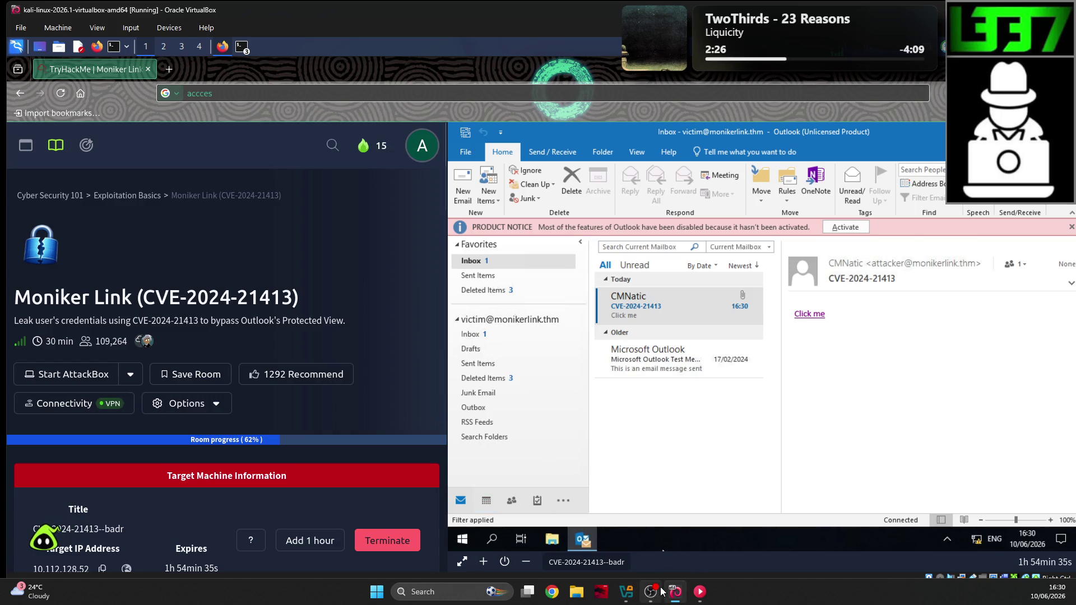
left_click(700, 591)
scroll(330, 320, "down", 2)
scroll(337, 322, "down", 8)
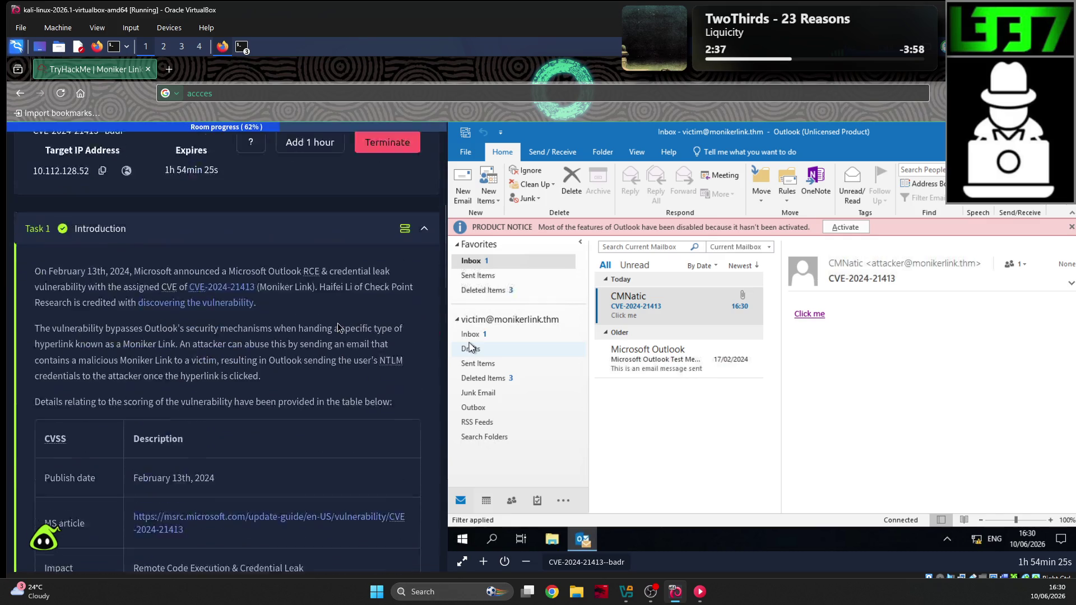
Raise the Responder terminal and scroll up to the captured NetNTLMv2 hash.
left_click(241, 46)
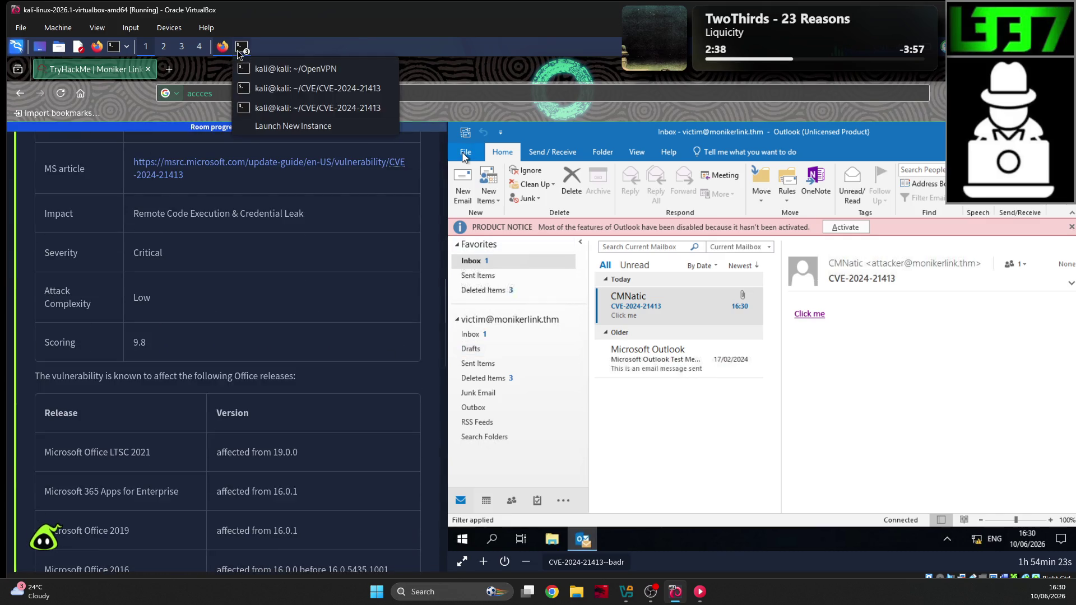
left_click(269, 106)
left_click(241, 46)
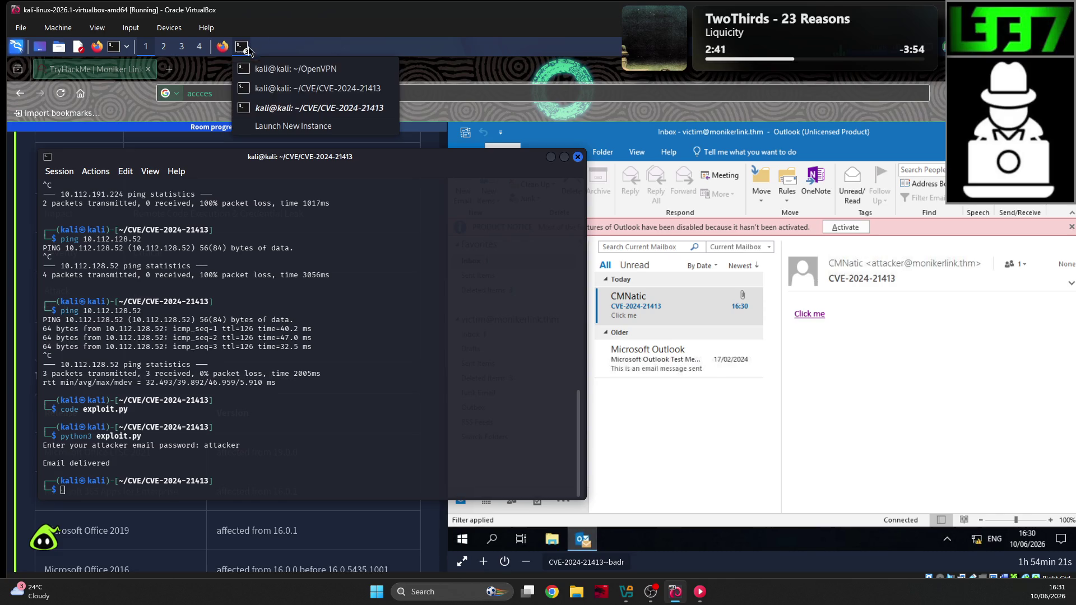
left_click(263, 88)
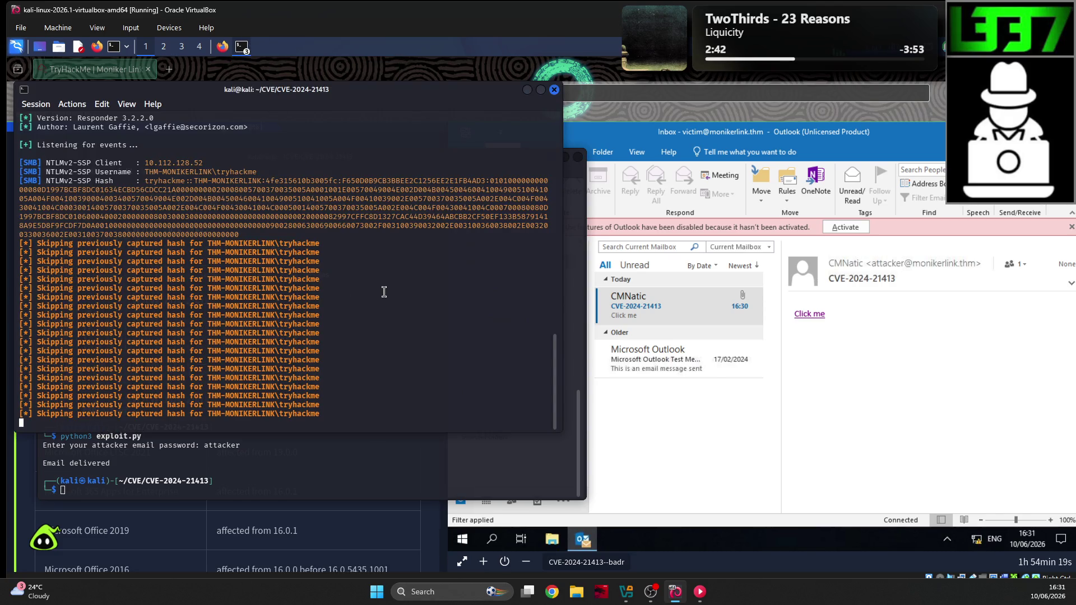
scroll(383, 291, "up", 2)
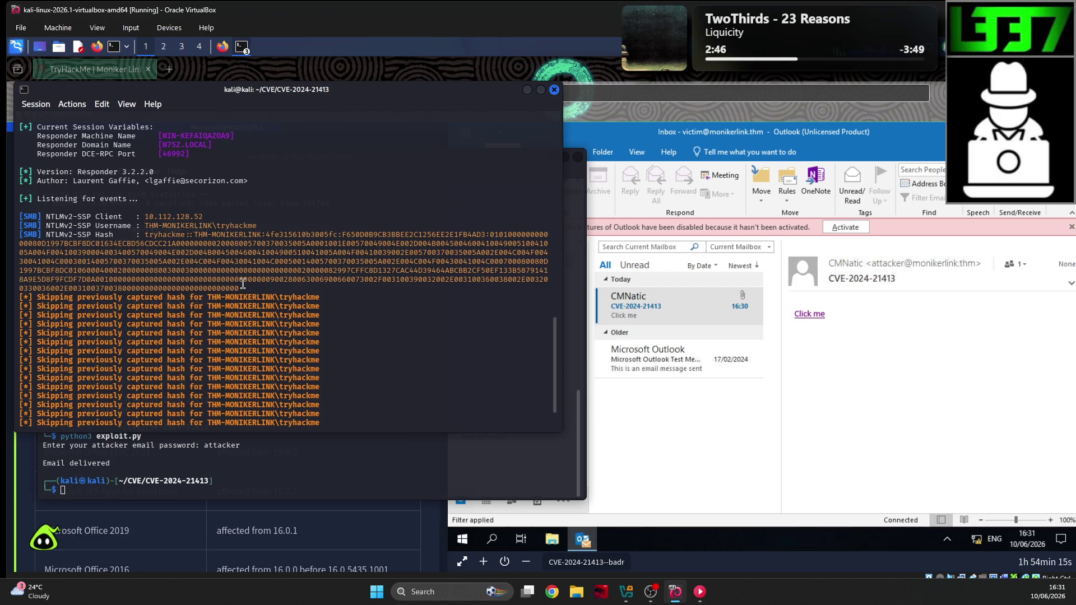
left_click(899, 393)
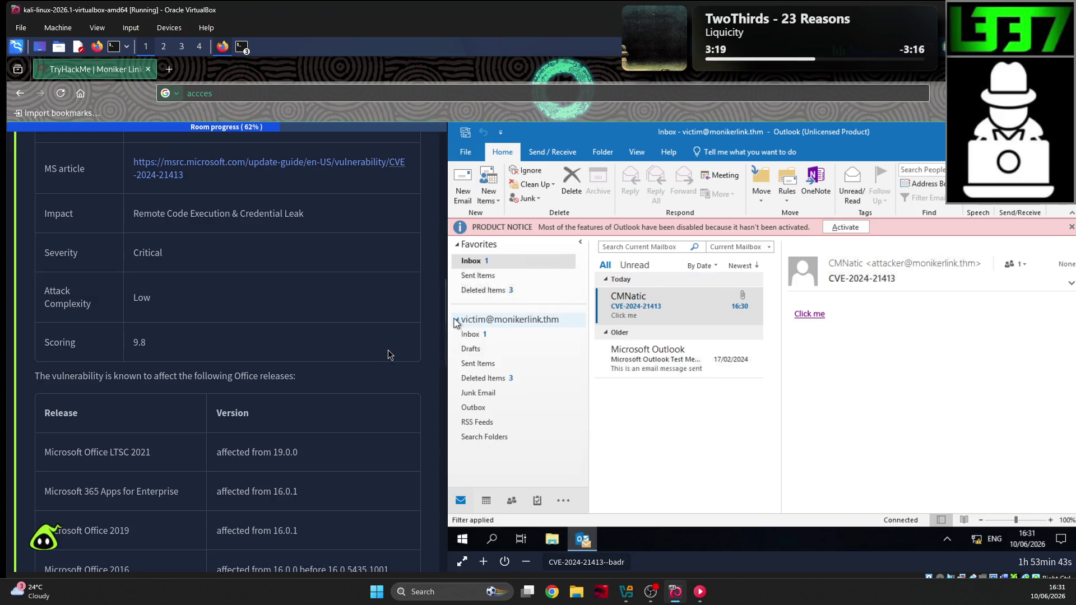
Expand Task 3 Exploitation and scroll down to its questions.
scroll(368, 323, "down", 15)
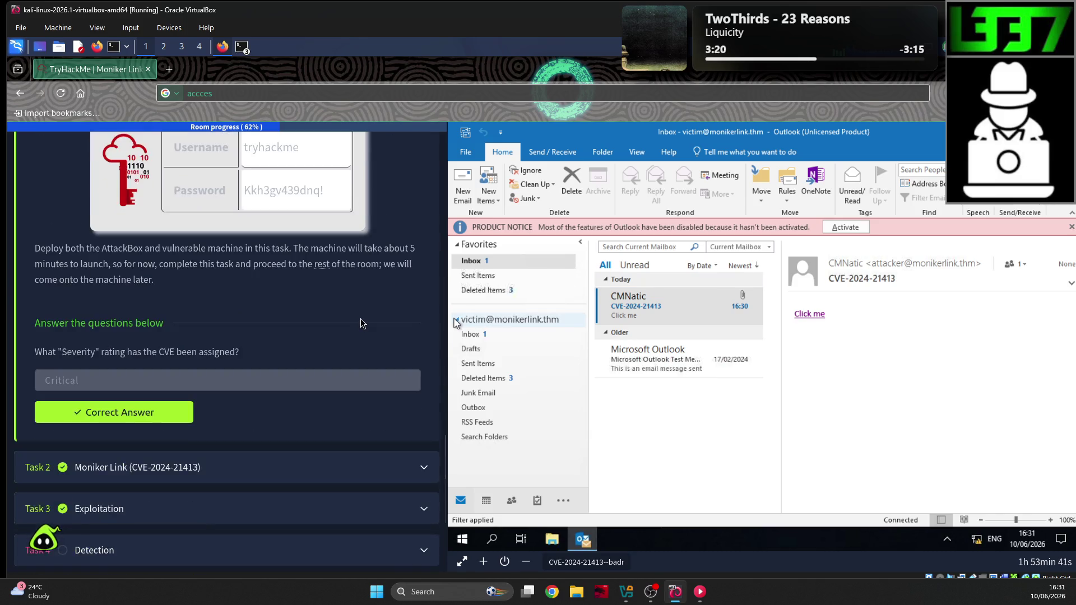
scroll(359, 321, "up", 2)
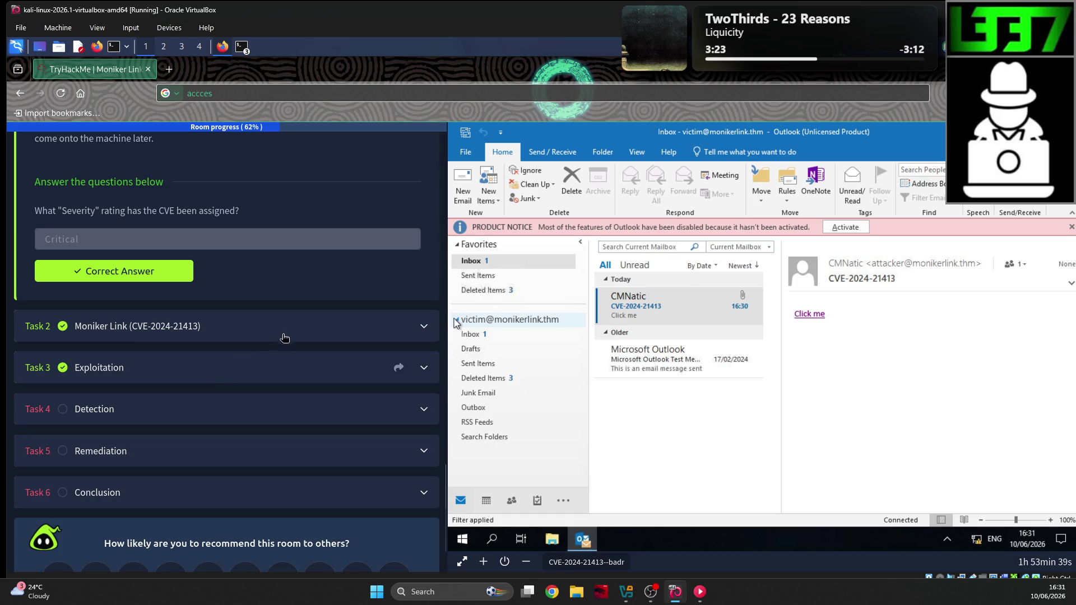
left_click(286, 335)
scroll(294, 327, "down", 5)
scroll(313, 309, "down", 5)
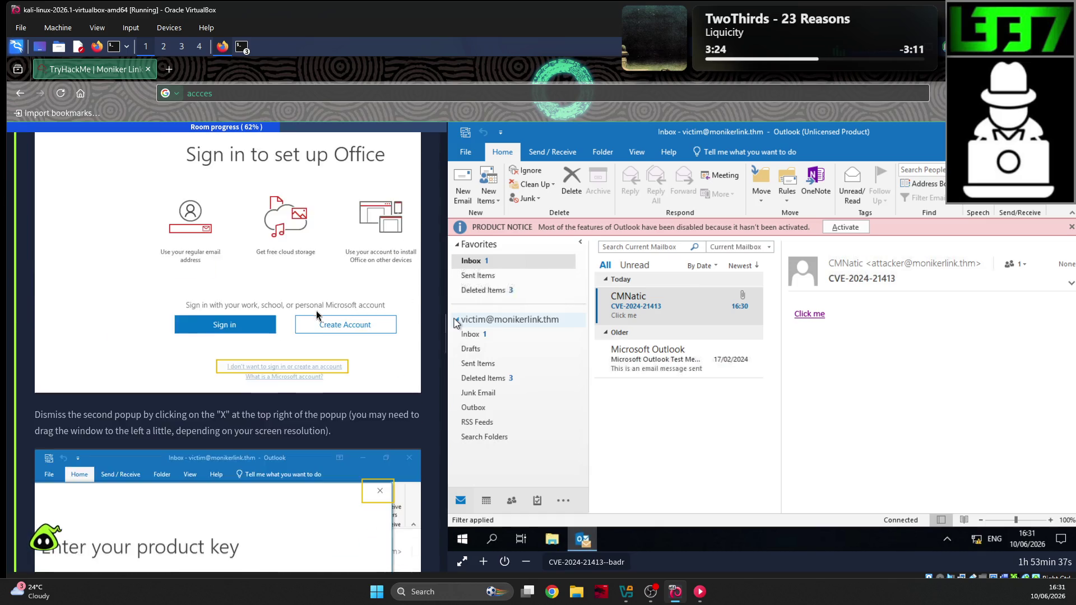
scroll(306, 304, "down", 15)
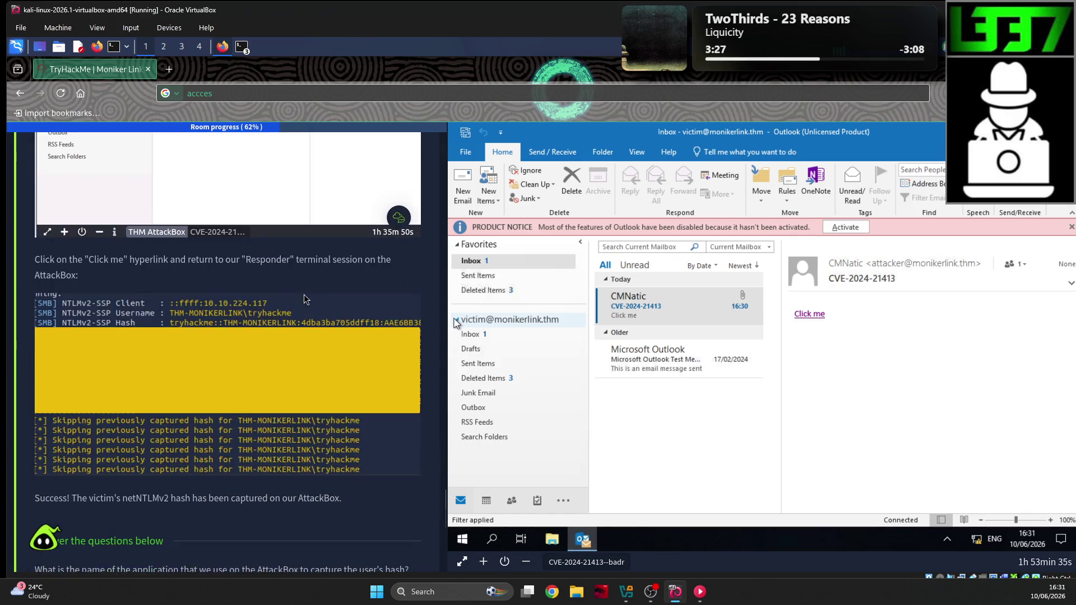
scroll(300, 300, "down", 4)
scroll(305, 297, "up", 2)
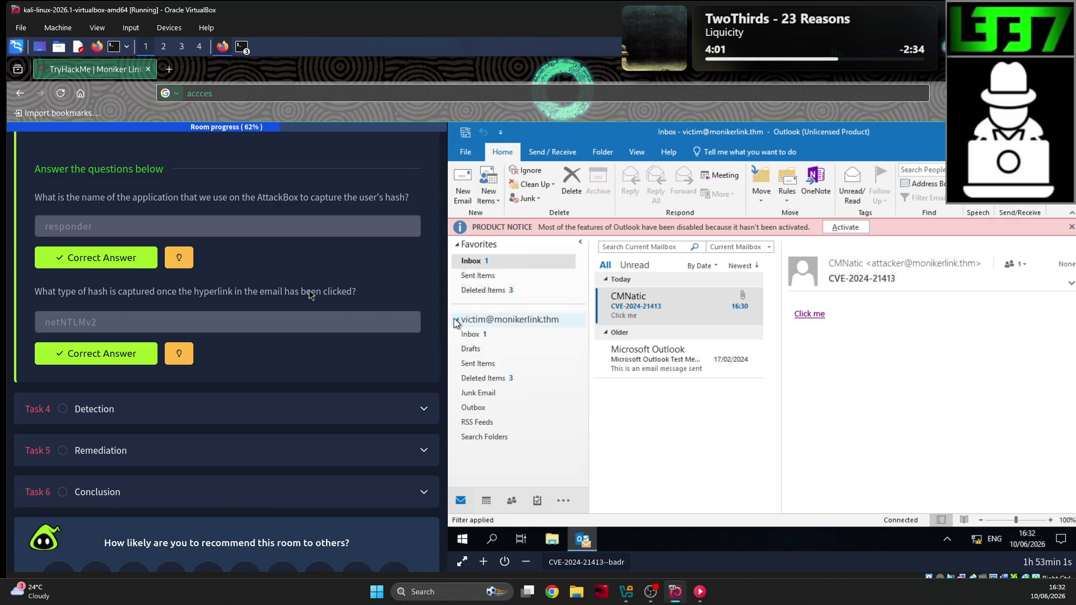
Expand Task 4 Detection and scroll through the YARA rule and Wireshark notes to its question.
left_click(258, 418)
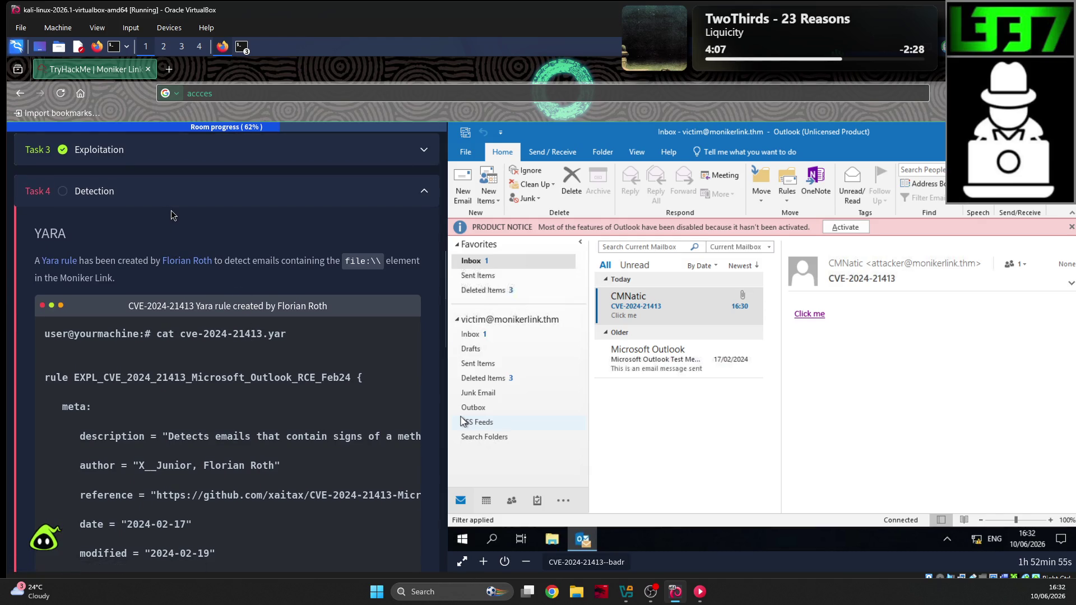
scroll(171, 211, "down", 3)
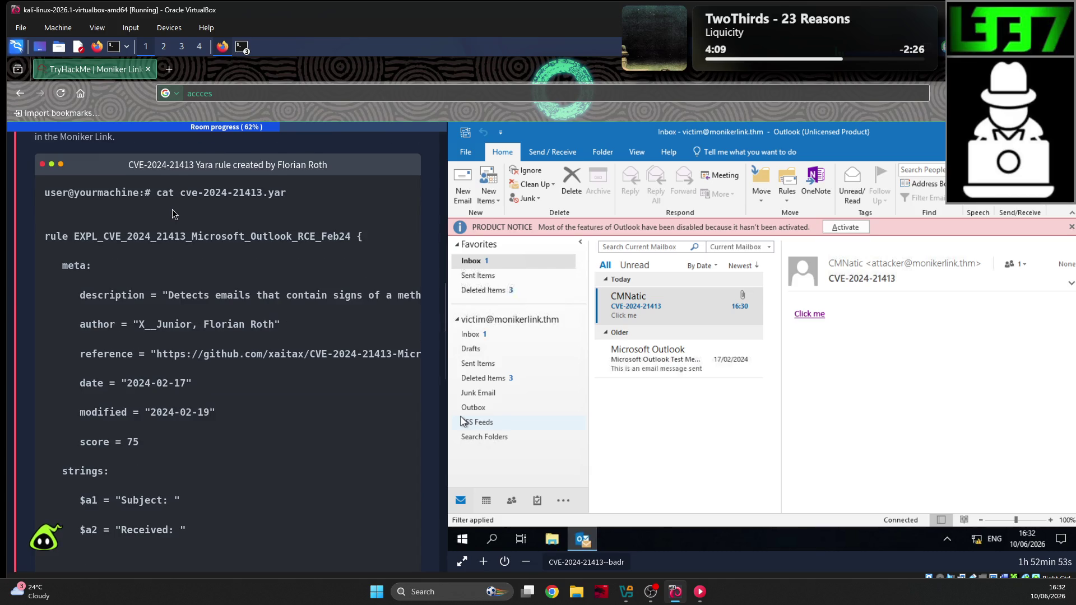
scroll(173, 209, "down", 4)
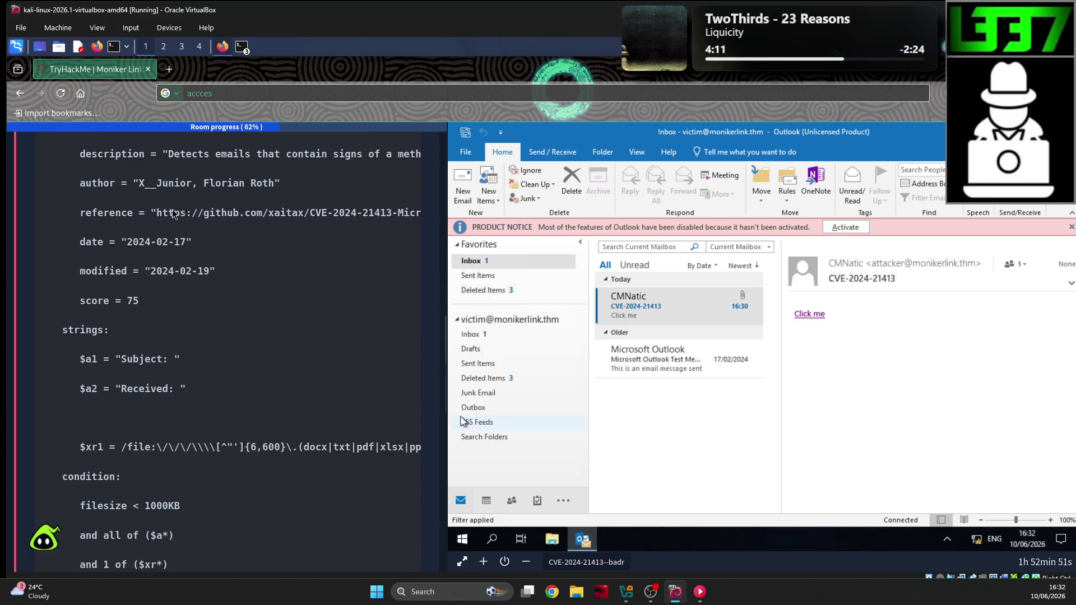
scroll(172, 212, "down", 4)
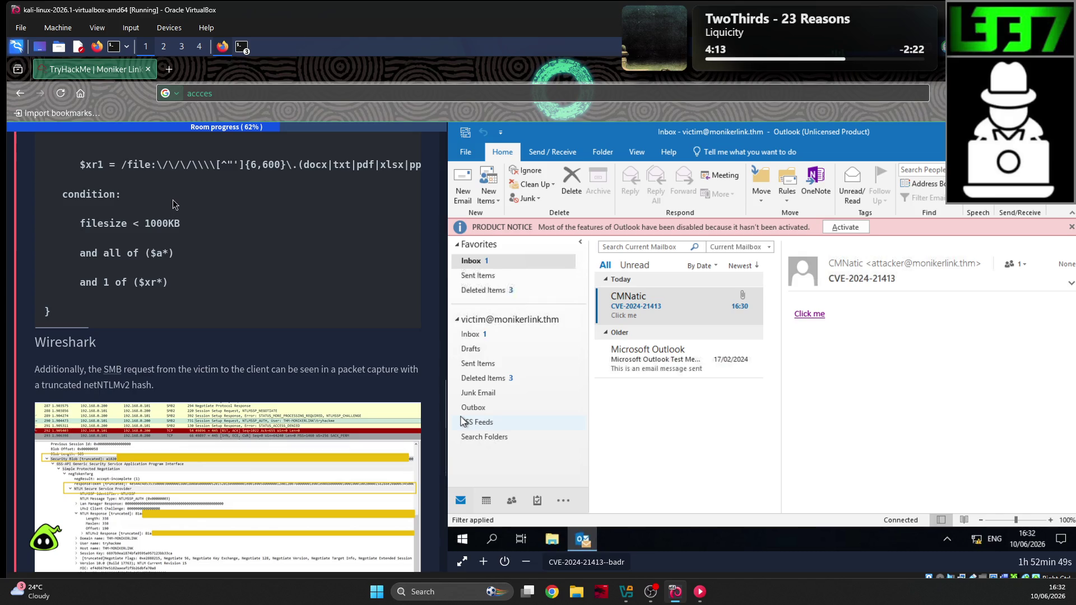
scroll(174, 205, "down", 2)
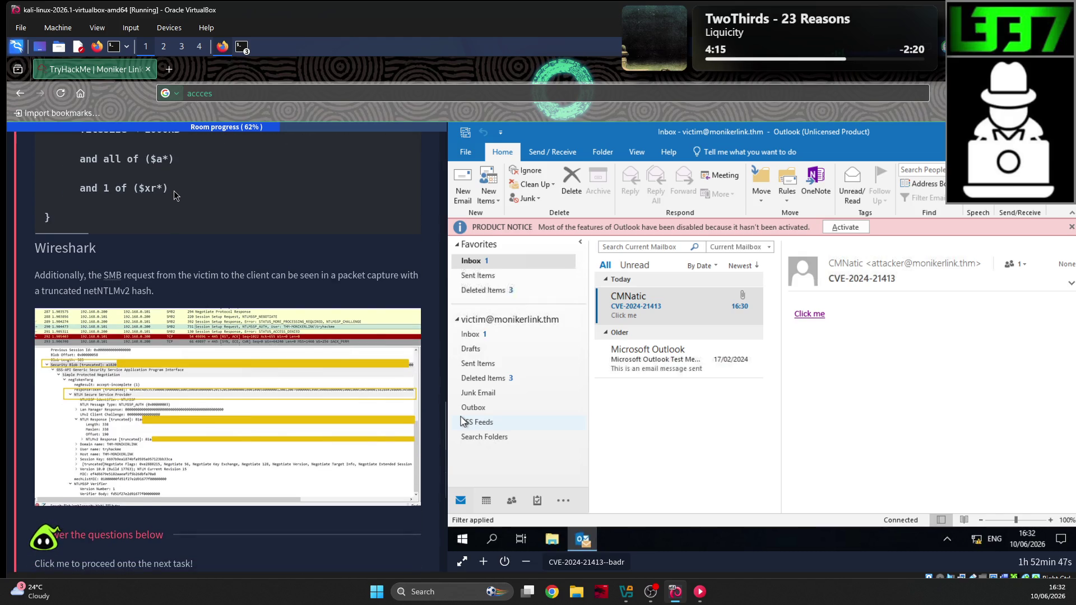
scroll(171, 208, "down", 1)
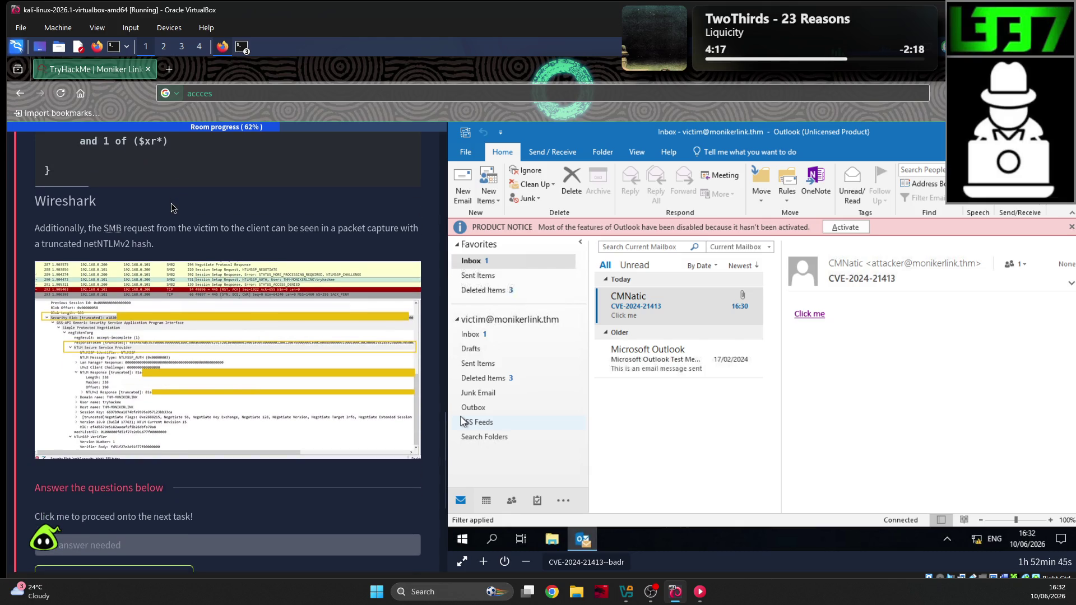
scroll(171, 208, "down", 2)
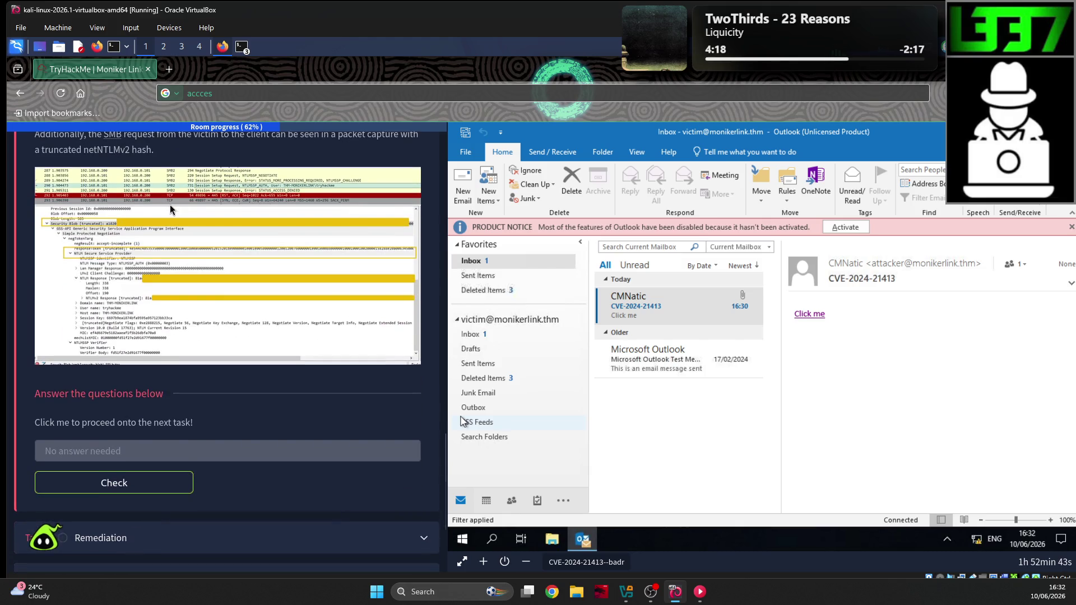